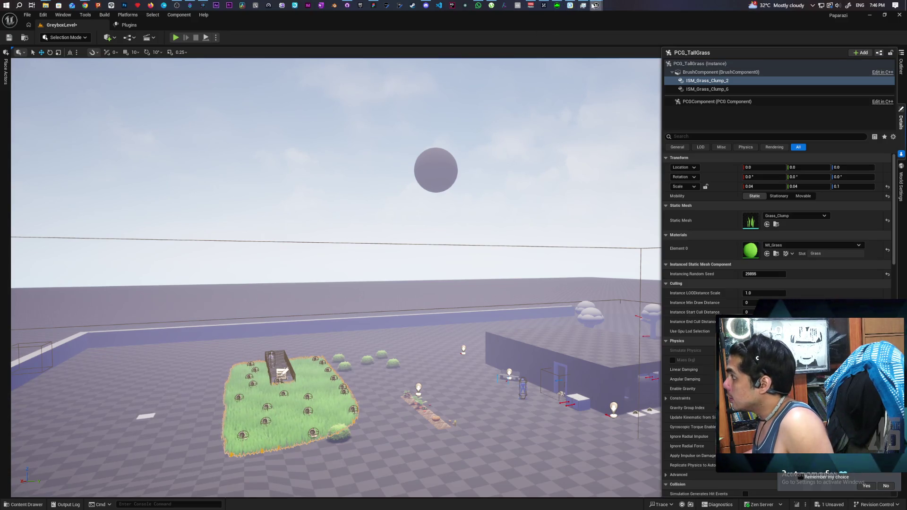
Step: In Farmlands, open the MI_Grass material of PCG_TallGrass's ISM_Grass_Clump_0 component
{"action": "mouse_move", "coordinate": [596, 5]}
{"action": "left_click", "coordinate": [580, 49]}
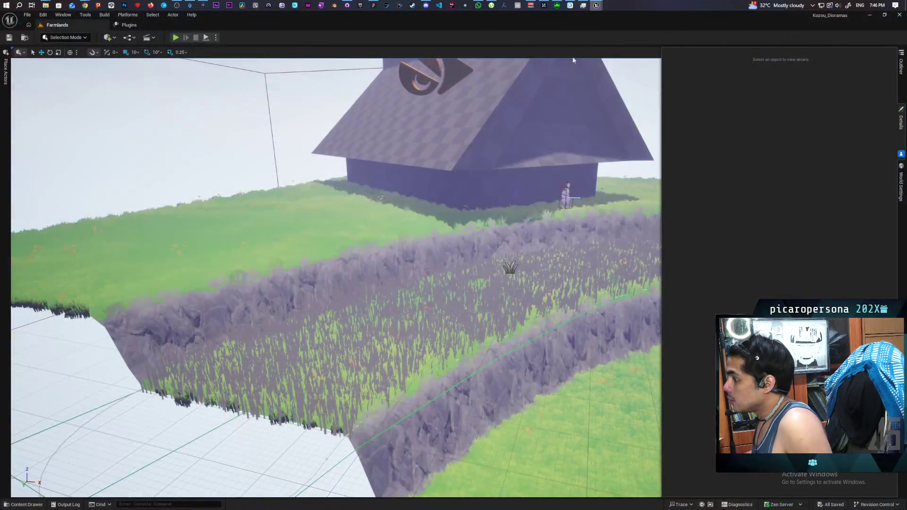
{"action": "left_click", "coordinate": [308, 404]}
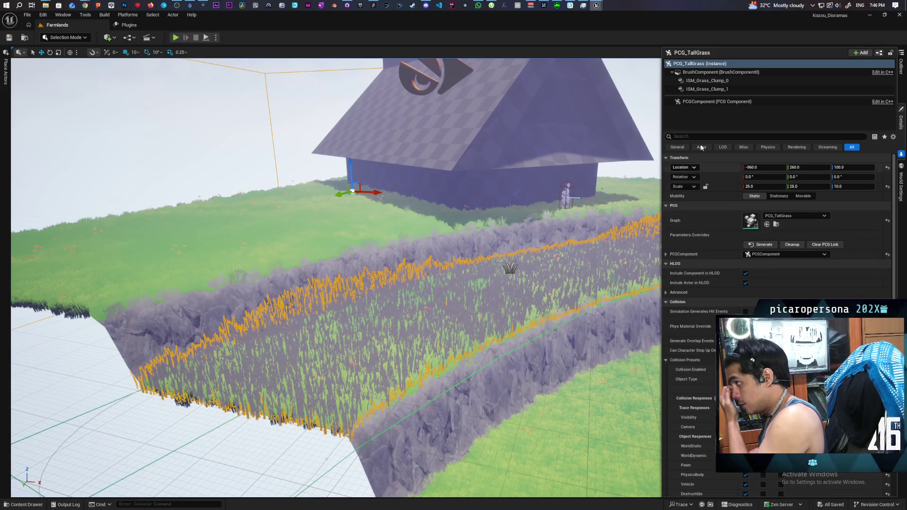
{"action": "left_click", "coordinate": [705, 81]}
{"action": "double_click", "coordinate": [750, 251]}
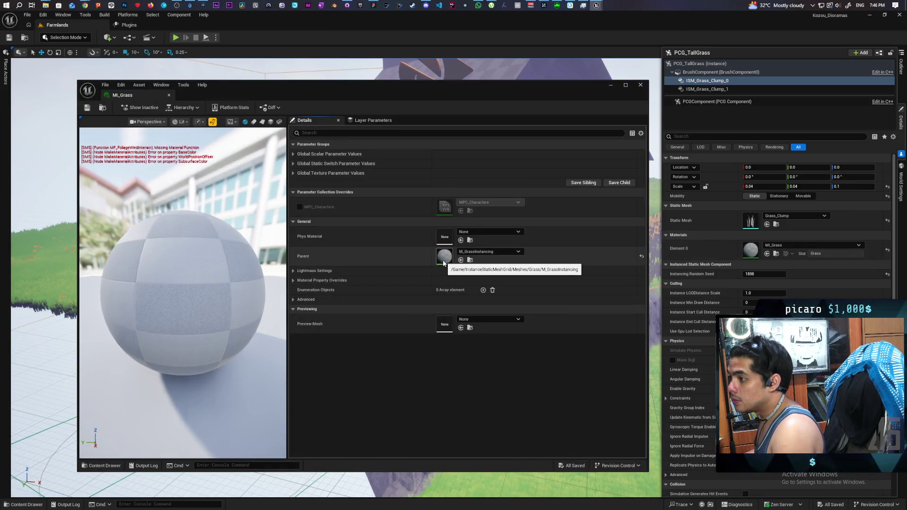
Step: Open the parent M_GrassInstancing and its MF_FoliageWindInteract material function
{"action": "double_click", "coordinate": [443, 258]}
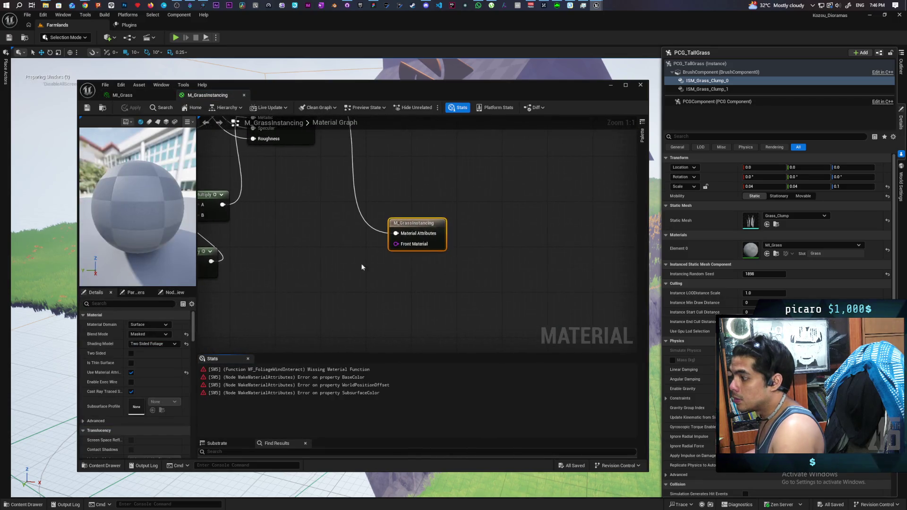
{"action": "scroll", "coordinate": [327, 260], "scroll_direction": "down", "scroll_amount": 5}
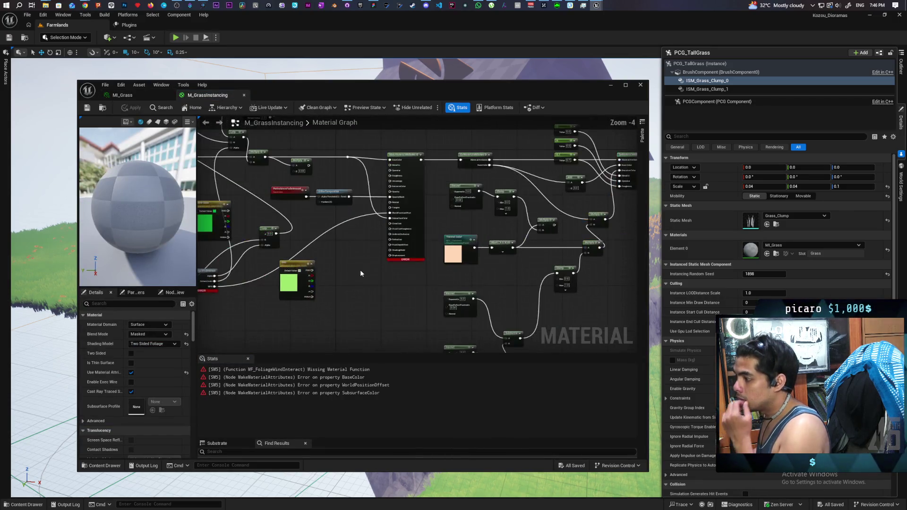
{"action": "double_click", "coordinate": [226, 288]}
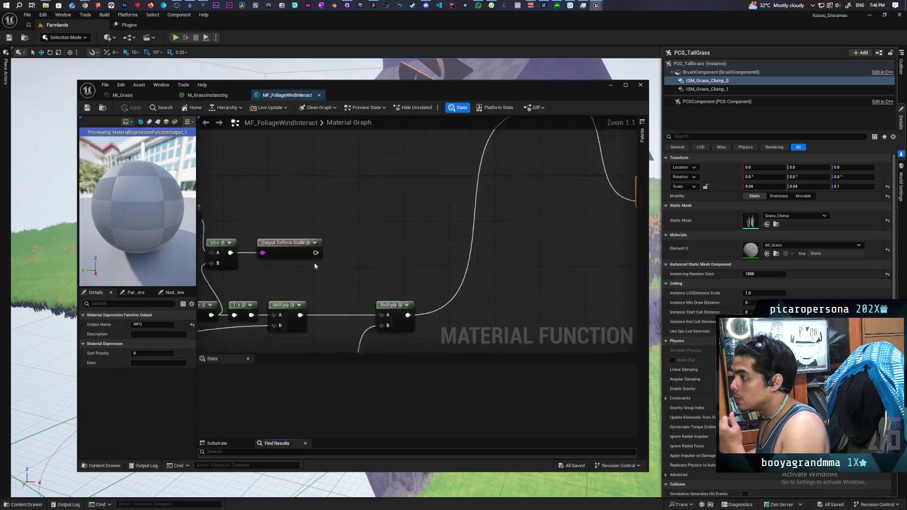
Step: Pan around the wind function graph, then minimize the material editor back to Farmlands
{"action": "scroll", "coordinate": [336, 255], "scroll_direction": "down", "scroll_amount": 7}
{"action": "left_click_drag", "start_coordinate": [441, 272], "coordinate": [418, 184]}
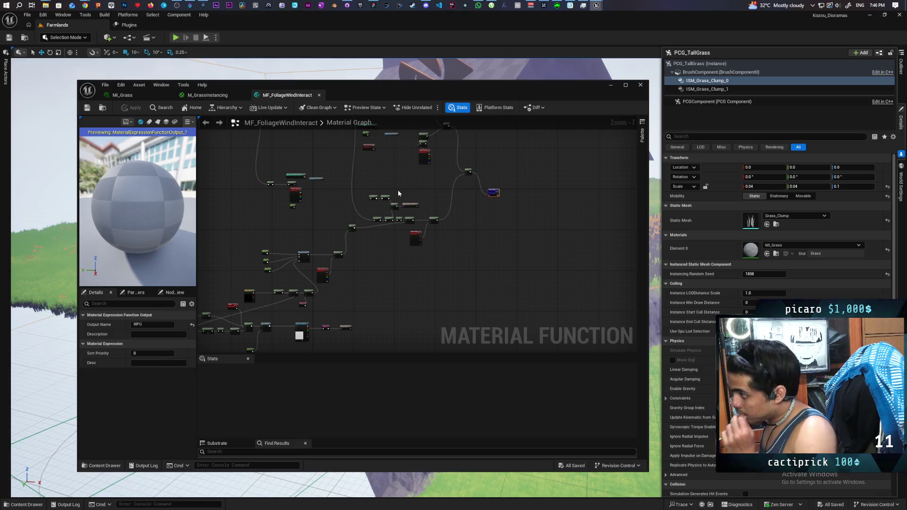
{"action": "left_click", "coordinate": [610, 86]}
{"action": "left_click", "coordinate": [43, 15]}
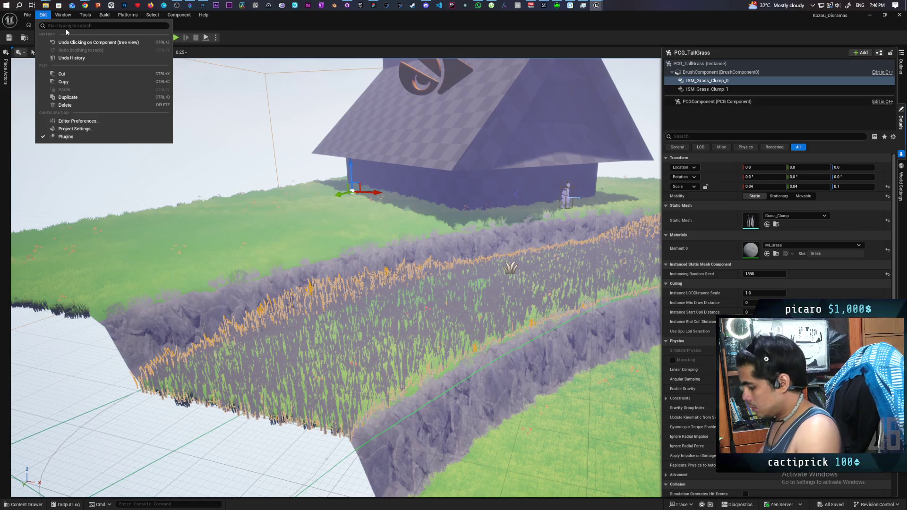
Step: Check in Plugins that Prismatiscape is enabled, then close the Kozou_Dioramas editor
{"action": "type", "text": "plugin"}
{"action": "left_click", "coordinate": [66, 34]}
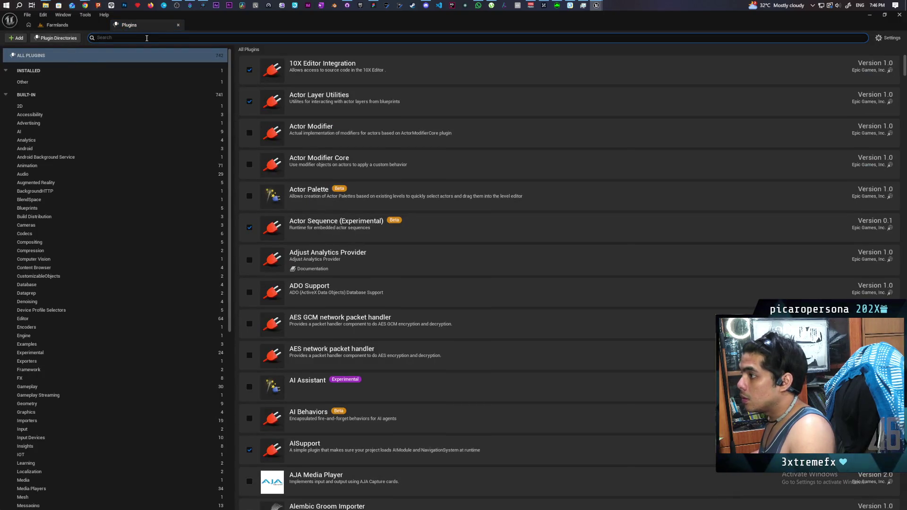
{"action": "type", "text": "sma"}
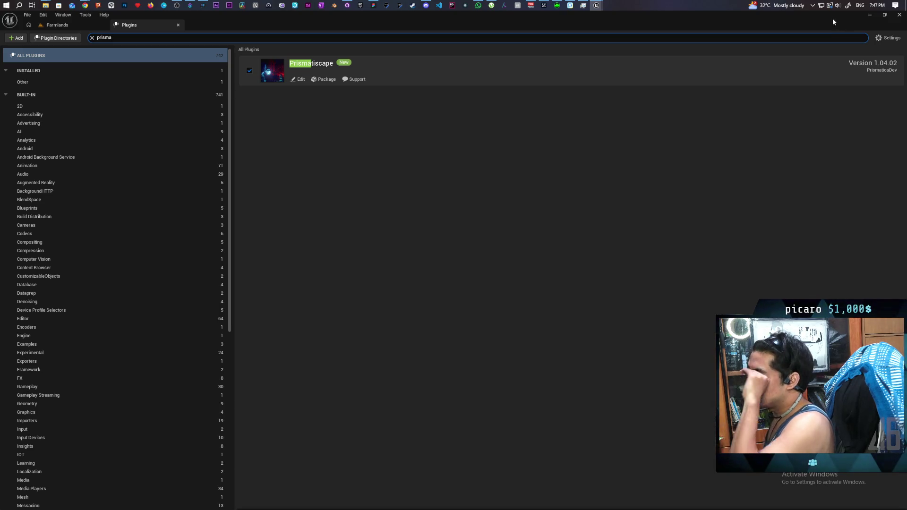
{"action": "left_click", "coordinate": [900, 15]}
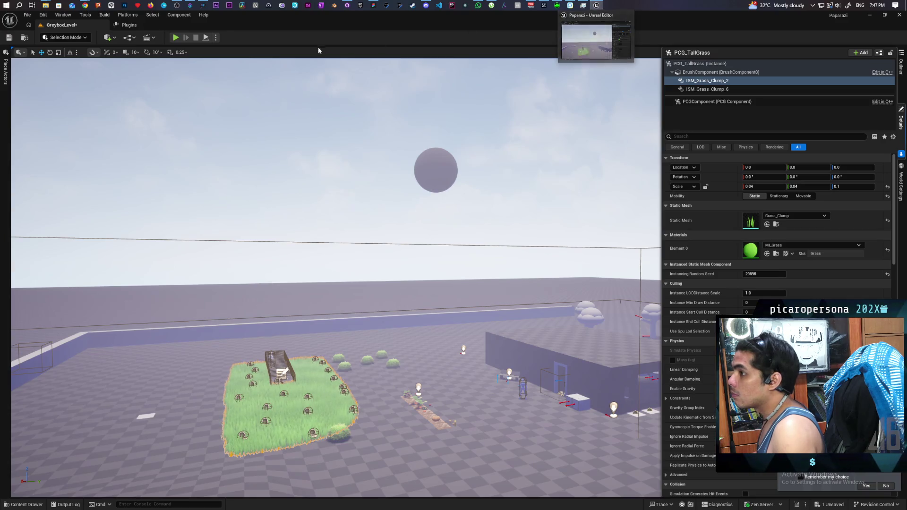
Step: Launch the Kozou_Dioramas project from the Epic Games Launcher Library
{"action": "mouse_move", "coordinate": [596, 11]}
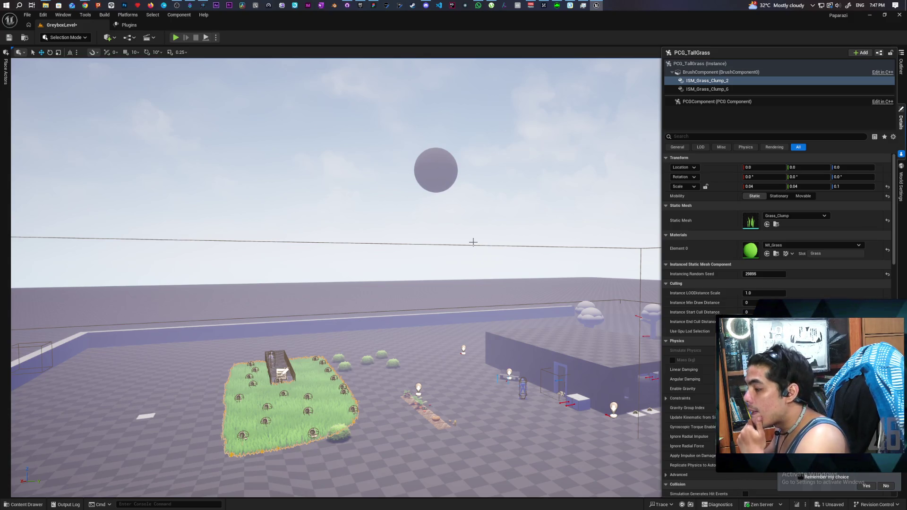
{"action": "left_click", "coordinate": [364, 5]}
{"action": "scroll", "coordinate": [631, 263], "scroll_direction": "down", "scroll_amount": 1}
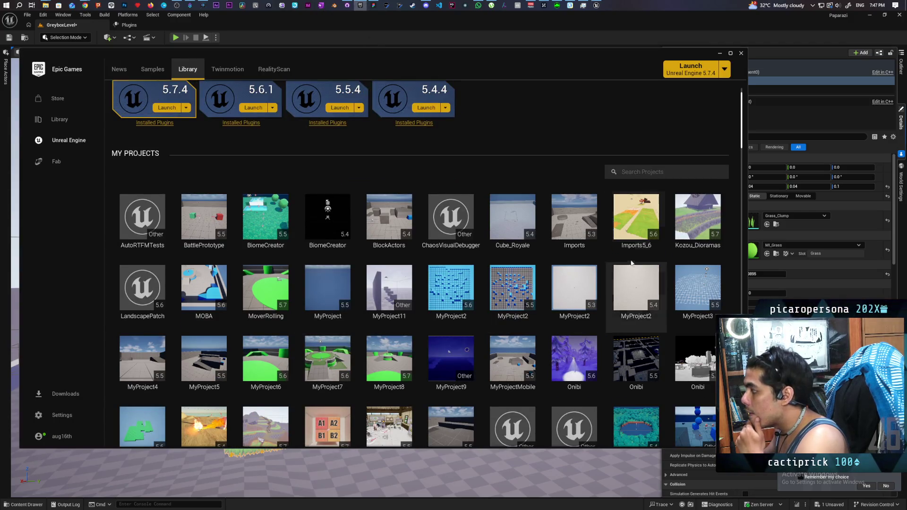
{"action": "double_click", "coordinate": [697, 218]}
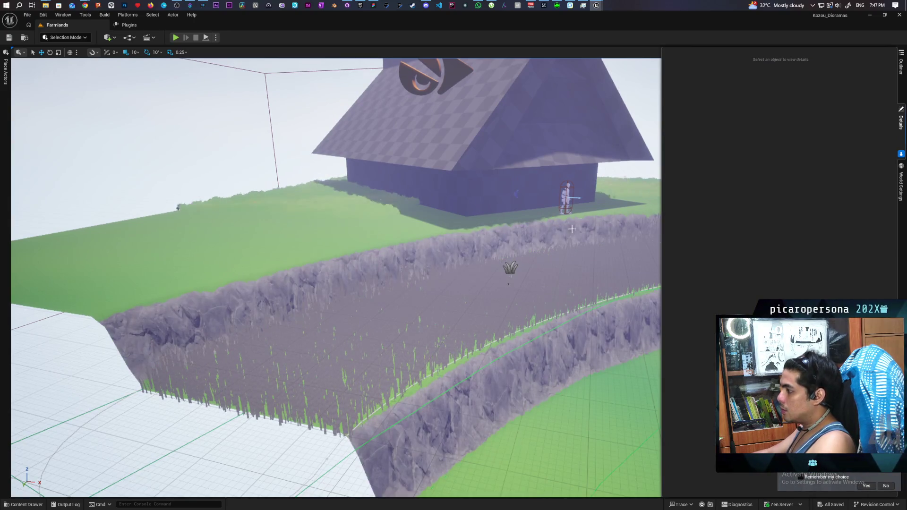
Step: Select PCG_TallGrass and set ISM_Grass_Clump_0's material to MI_Grass_01_Summer
{"action": "left_click", "coordinate": [449, 301]}
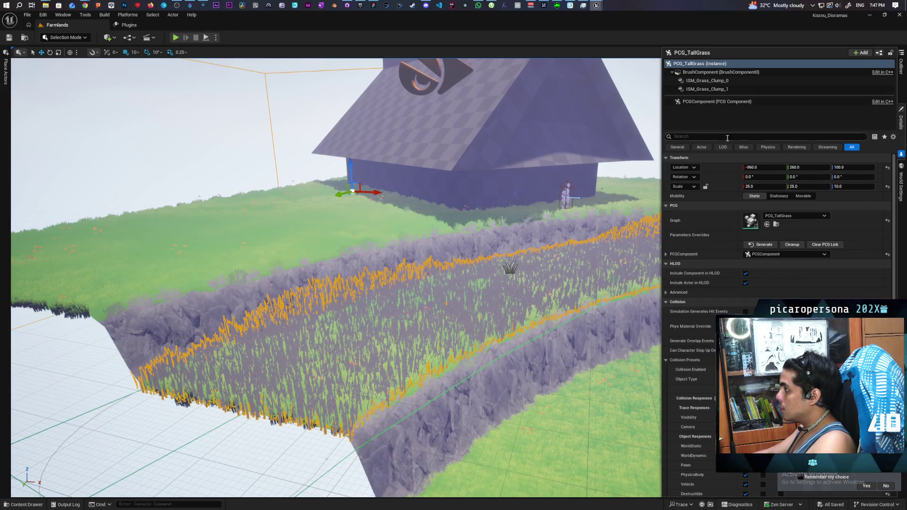
{"action": "left_click", "coordinate": [712, 82]}
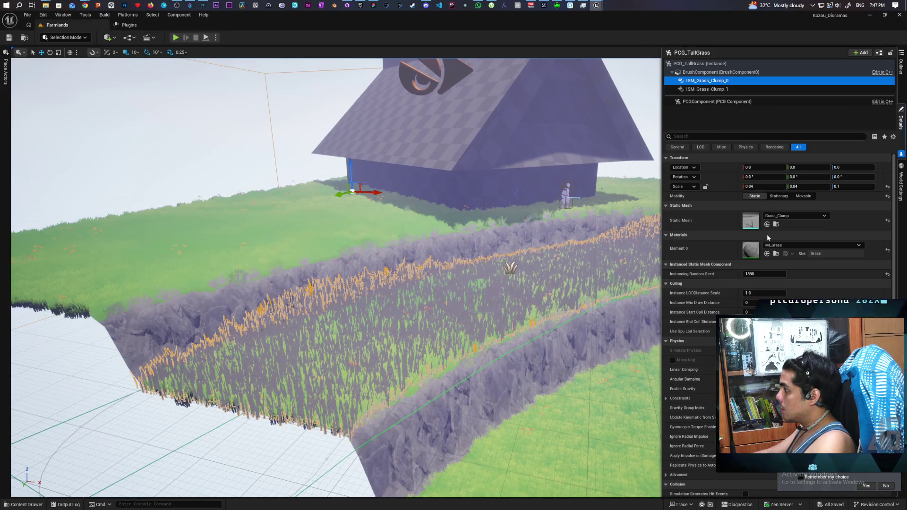
{"action": "left_click", "coordinate": [887, 254]}
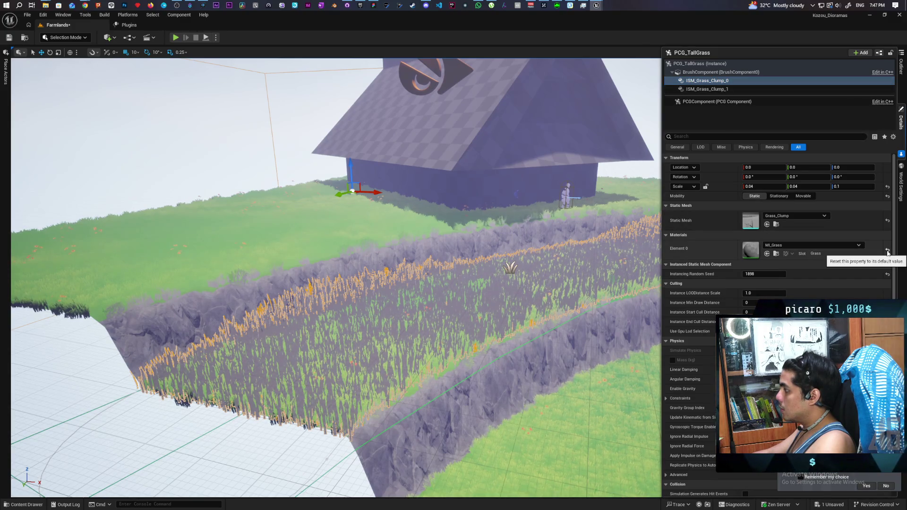
{"action": "left_click", "coordinate": [846, 243]}
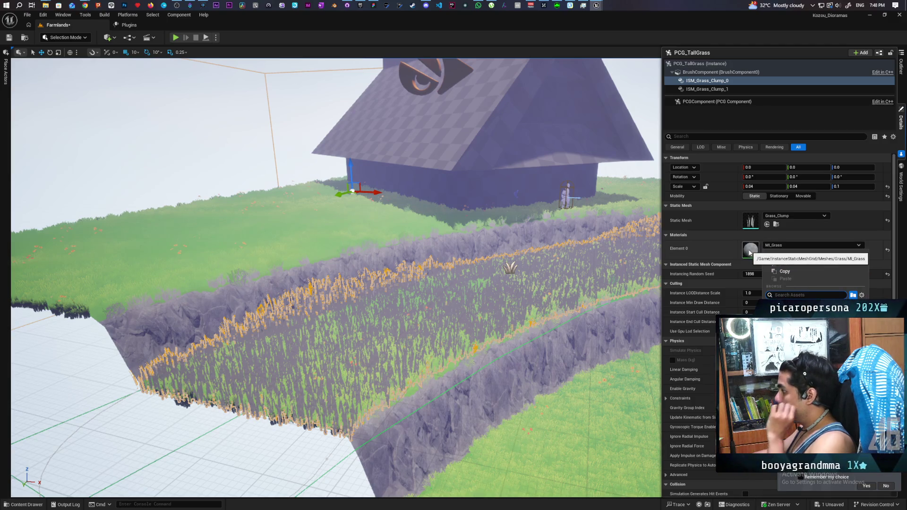
{"action": "key", "text": "Escape"}
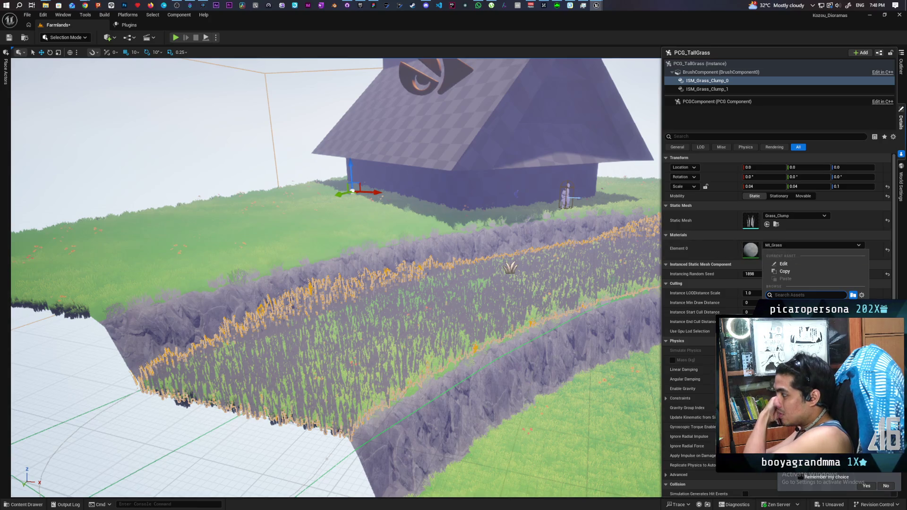
{"action": "left_click", "coordinate": [767, 254]}
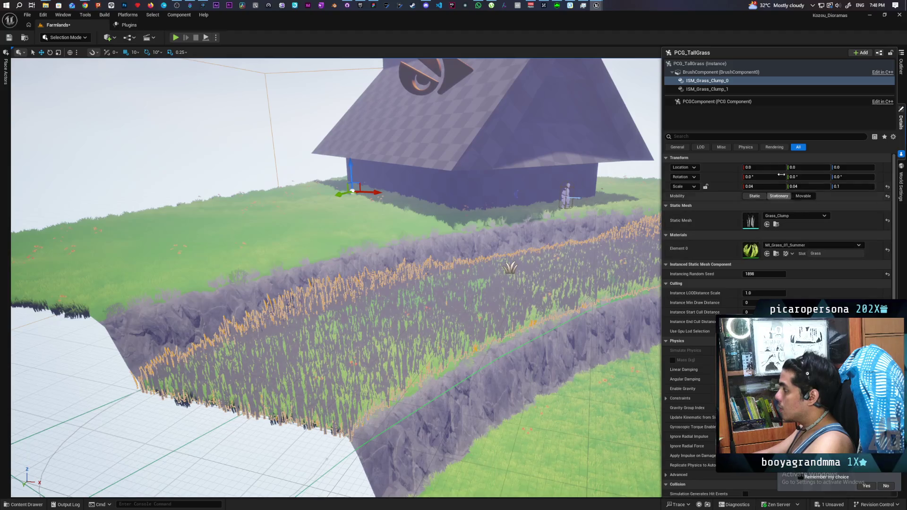
Step: Give ISM_Grass_Clump_1 MI_Grass_01_Summer and fly down into the terrace grass to check it
{"action": "left_click", "coordinate": [726, 90]}
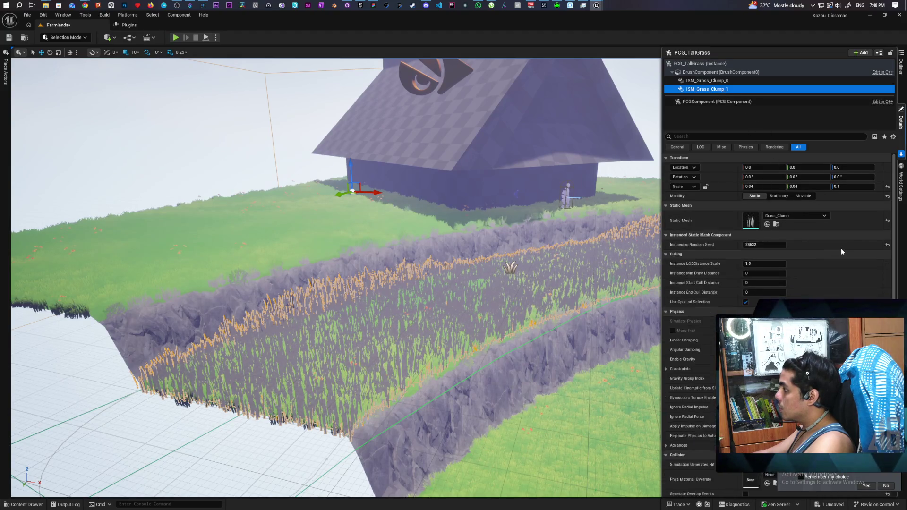
{"action": "left_click", "coordinate": [832, 246]}
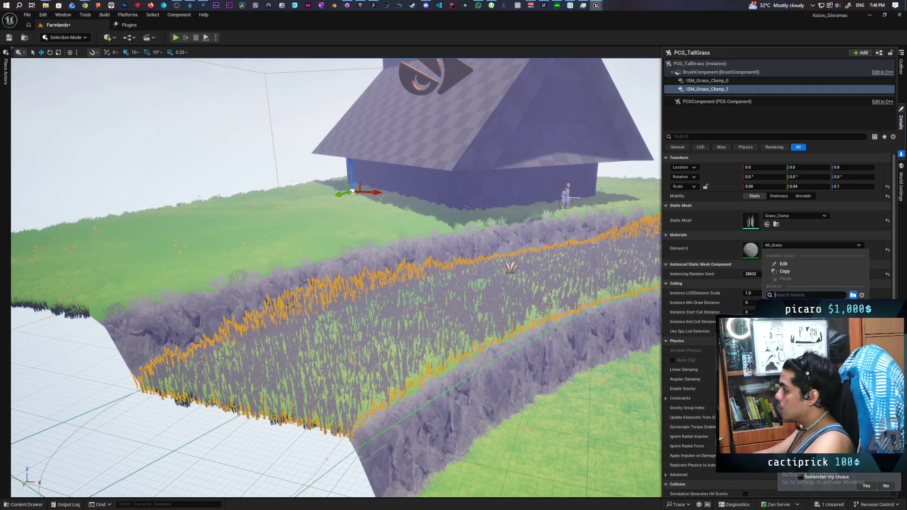
{"action": "key", "text": "Escape"}
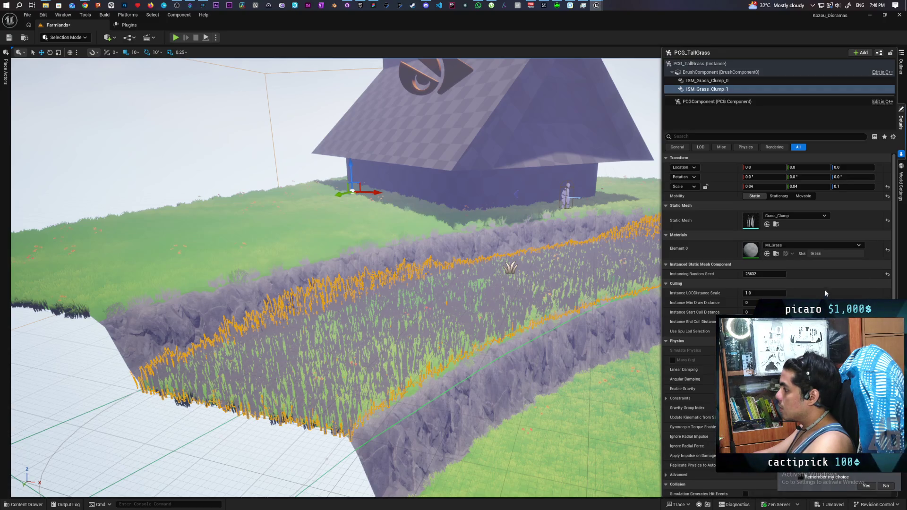
{"action": "key", "text": "ctrl+z"}
{"action": "mouse_move", "coordinate": [568, 352]}
{"action": "left_mouse_down"}
{"action": "mouse_move", "coordinate": [525, 331]}
{"action": "mouse_move", "coordinate": [512, 305]}
{"action": "left_mouse_up"}
{"action": "left_click_drag", "start_coordinate": [361, 111], "coordinate": [361, 175]}
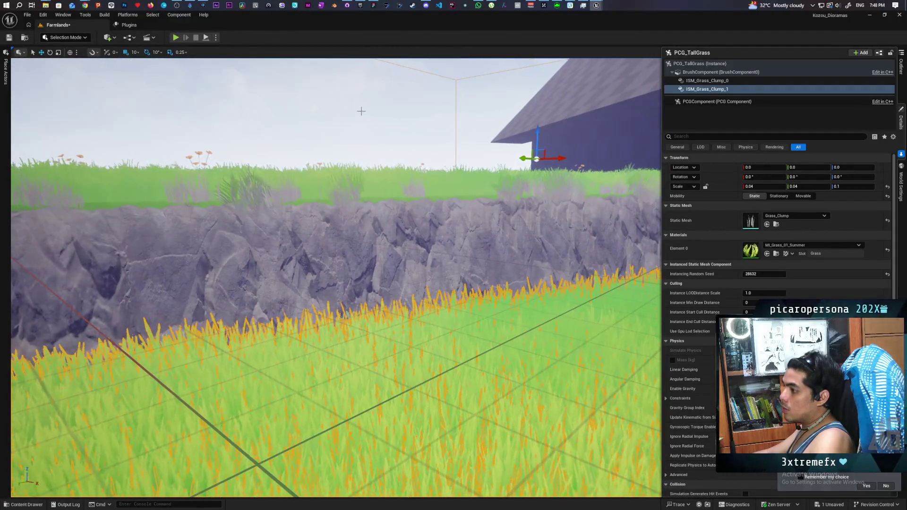
{"action": "left_click", "coordinate": [361, 111]}
{"action": "mouse_move", "coordinate": [361, 111]}
{"action": "left_mouse_down"}
{"action": "mouse_move", "coordinate": [361, 83]}
{"action": "mouse_move", "coordinate": [361, 182]}
{"action": "mouse_move", "coordinate": [378, 186]}
{"action": "left_mouse_up"}
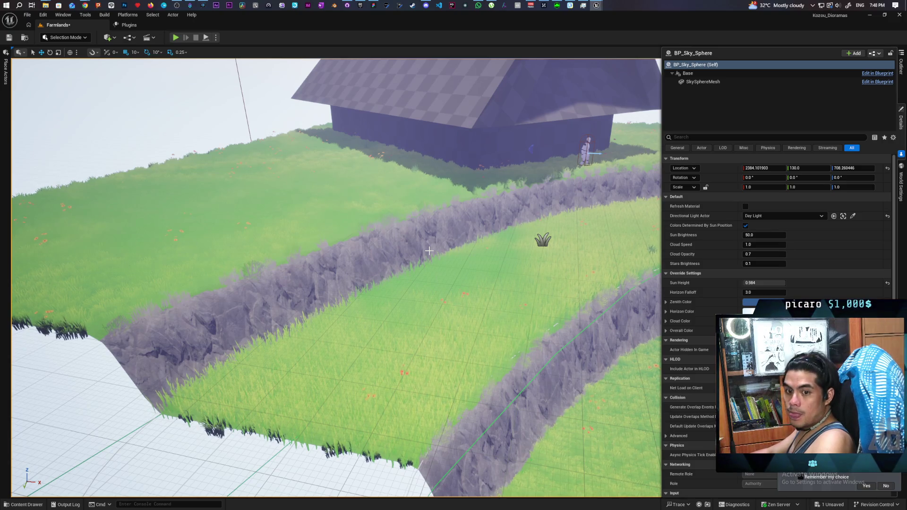
Step: Set the middle-terrace BP_HidingTallGrass's Scale Z to 2.0
{"action": "mouse_move", "coordinate": [430, 251]}
{"action": "left_mouse_down"}
{"action": "mouse_move", "coordinate": [430, 188]}
{"action": "mouse_move", "coordinate": [418, 195]}
{"action": "left_mouse_up"}
{"action": "left_click_drag", "start_coordinate": [500, 267], "coordinate": [500, 268]}
{"action": "left_click", "coordinate": [501, 268]}
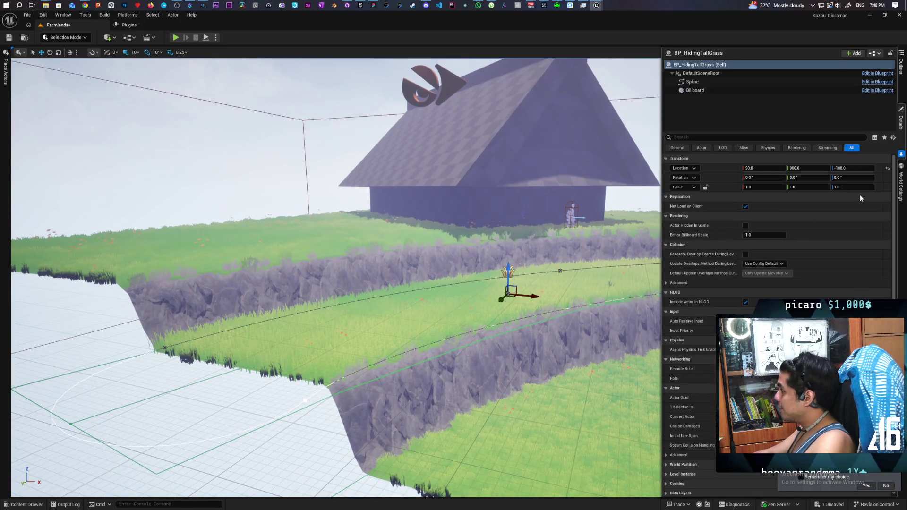
{"action": "left_click", "coordinate": [844, 187]}
{"action": "type", "text": "2"}
{"action": "key", "text": "Return"}
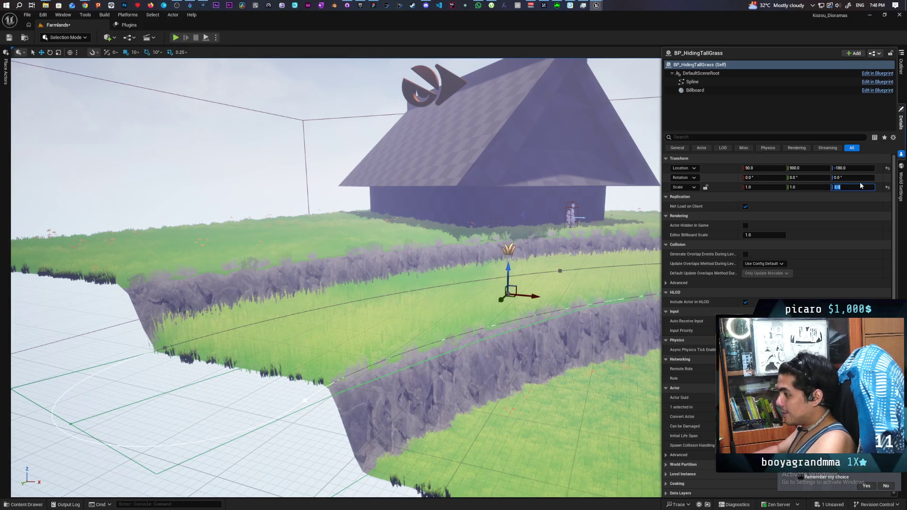
Step: Focus on the taller grass, then pull back to a wide view of terraces and house
{"action": "left_click_drag", "start_coordinate": [473, 284], "coordinate": [473, 283]}
{"action": "key", "text": "f"}
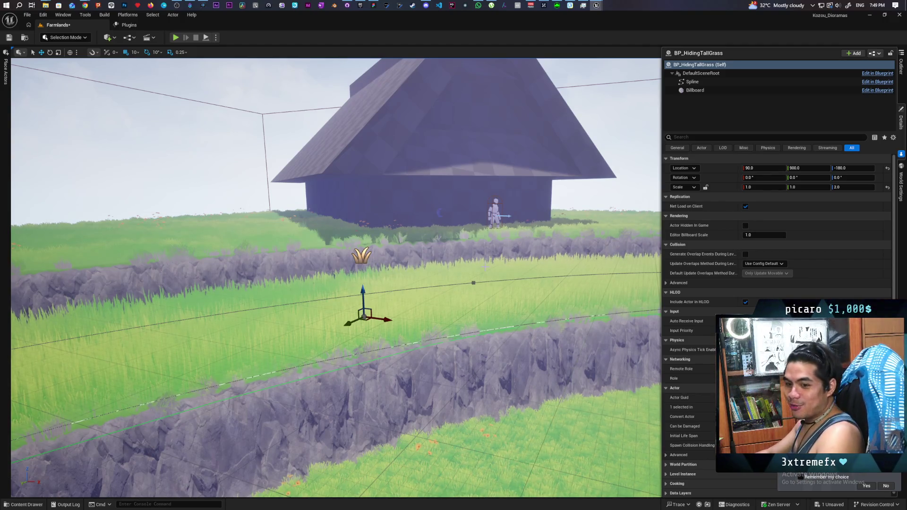
{"action": "left_click_drag", "start_coordinate": [336, 279], "coordinate": [298, 156]}
{"action": "left_click_drag", "start_coordinate": [315, 350], "coordinate": [315, 350]}
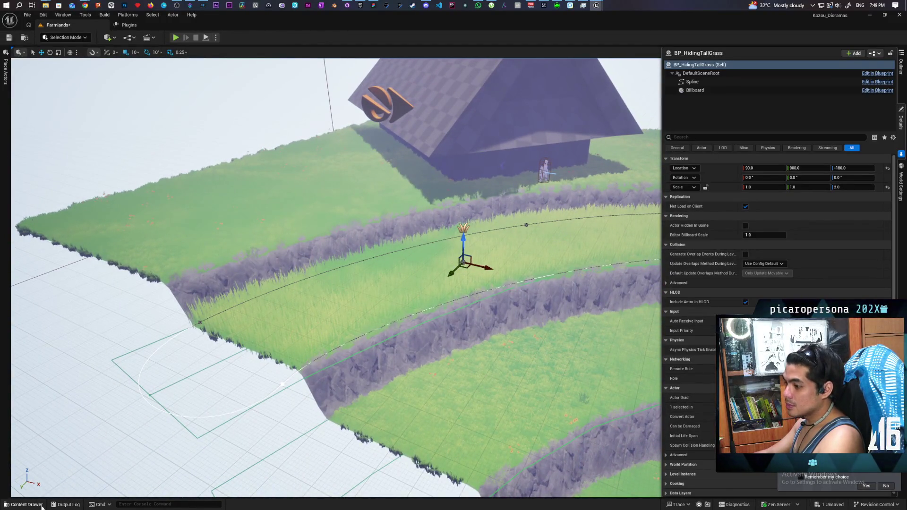
Step: Search the Content folder for grass assets and open M_GrassInstancing in the Material Editor
{"action": "left_click", "coordinate": [24, 504]}
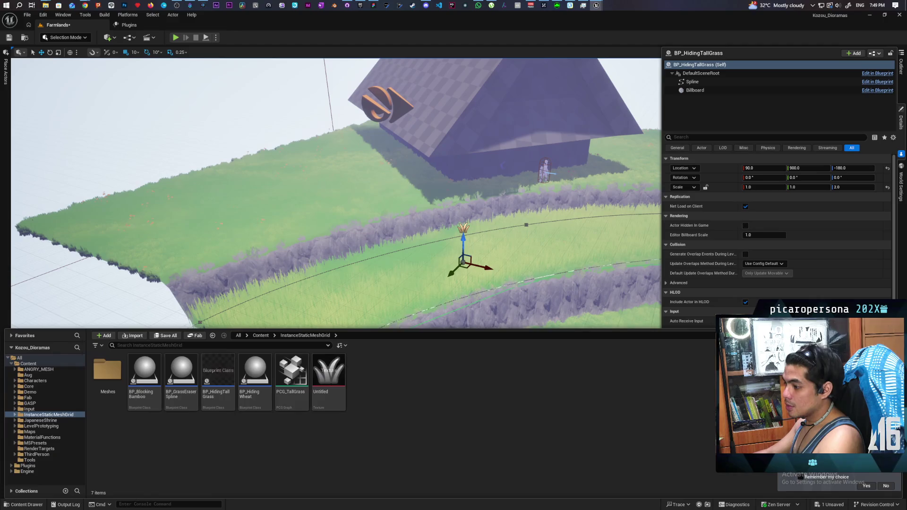
{"action": "left_click", "coordinate": [259, 336]}
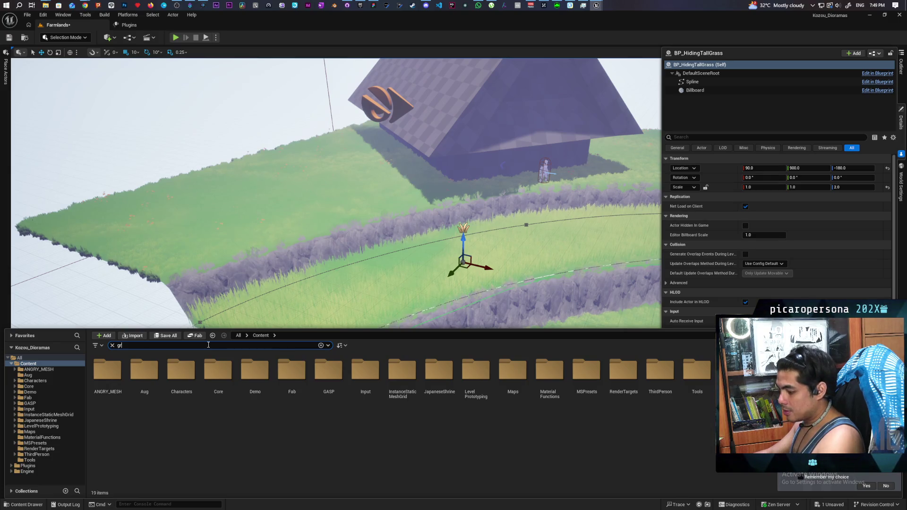
{"action": "type", "text": "ass"}
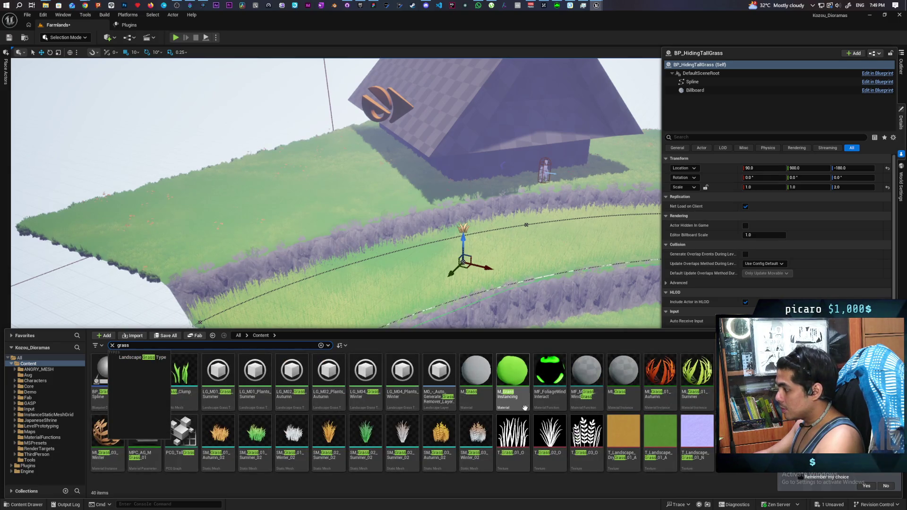
{"action": "double_click", "coordinate": [514, 378]}
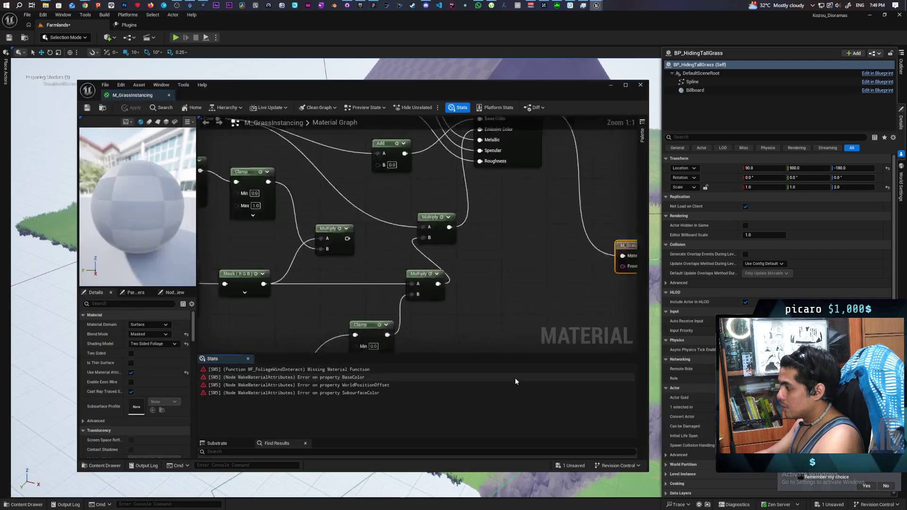
Step: Select the red MF_FoliageWindInteract node and browse to its asset in the Grass folder
{"action": "scroll", "coordinate": [305, 266], "scroll_direction": "down", "scroll_amount": 7}
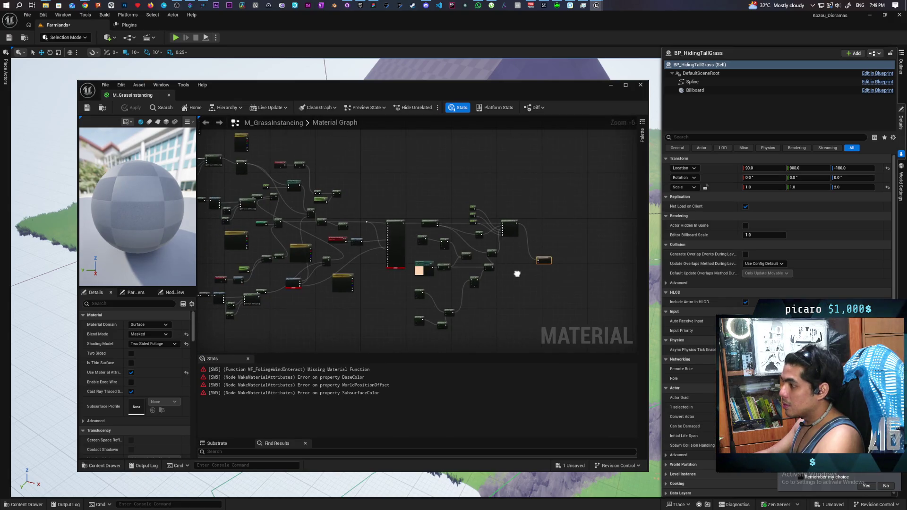
{"action": "scroll", "coordinate": [425, 270], "scroll_direction": "up", "scroll_amount": 4}
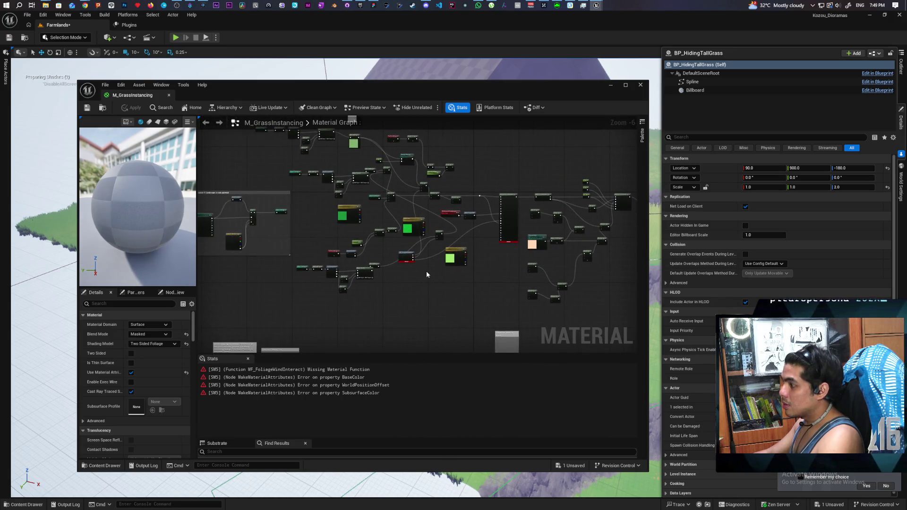
{"action": "left_click_drag", "start_coordinate": [389, 277], "coordinate": [392, 296]}
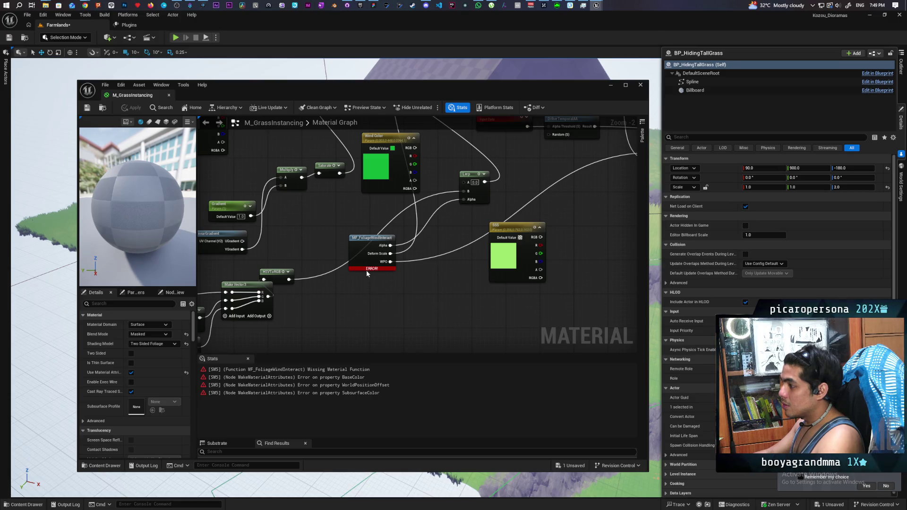
{"action": "left_click", "coordinate": [359, 247]}
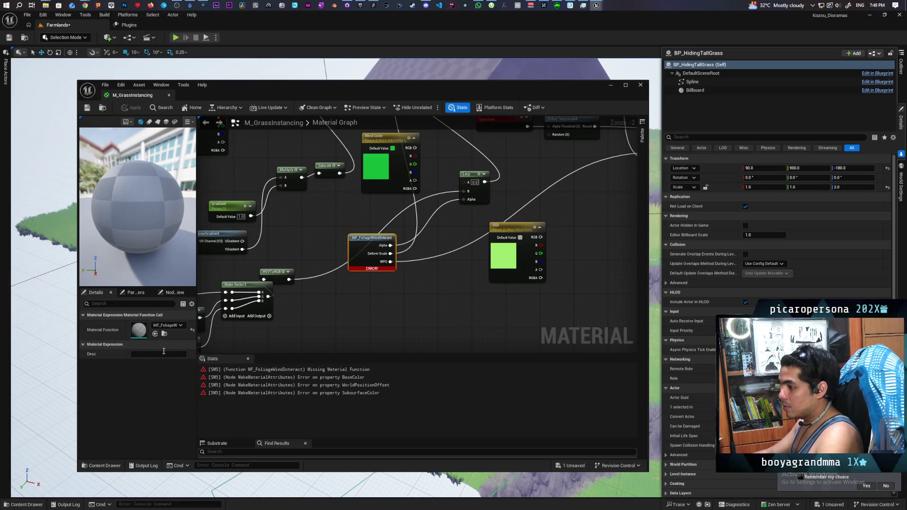
{"action": "left_click", "coordinate": [165, 335]}
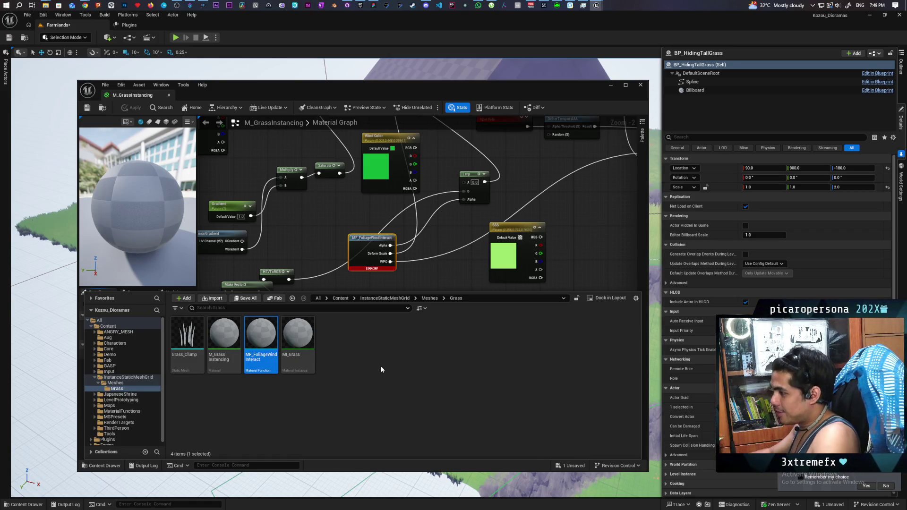
Step: Force-delete M_GrassInstancing, MF_FoliageWindInteract and MI_Grass despite their remaining references
{"action": "left_click", "coordinate": [224, 333]}
{"action": "left_click", "coordinate": [301, 340], "text": "shift"}
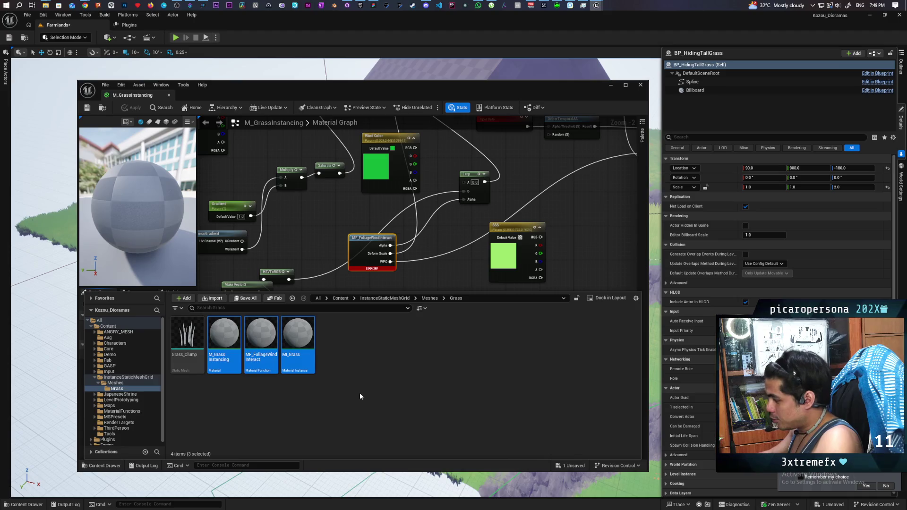
{"action": "key", "text": "Delete"}
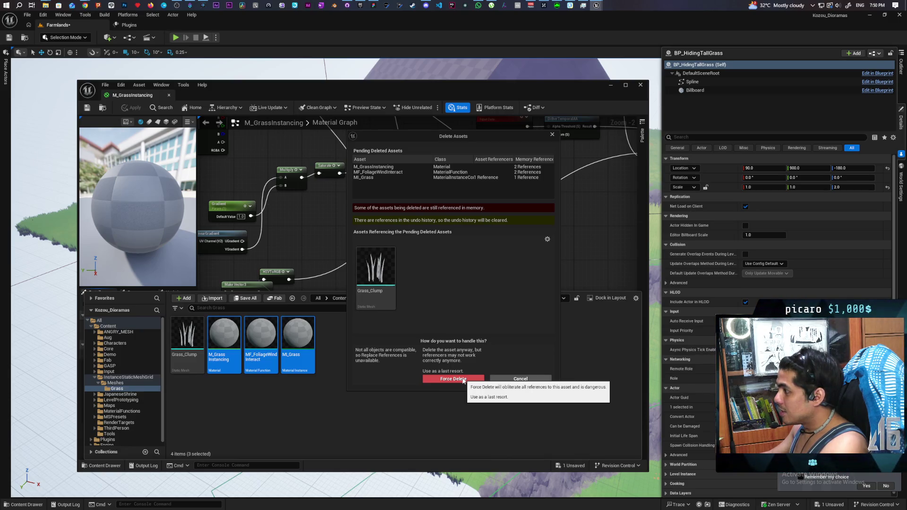
{"action": "left_click", "coordinate": [463, 379]}
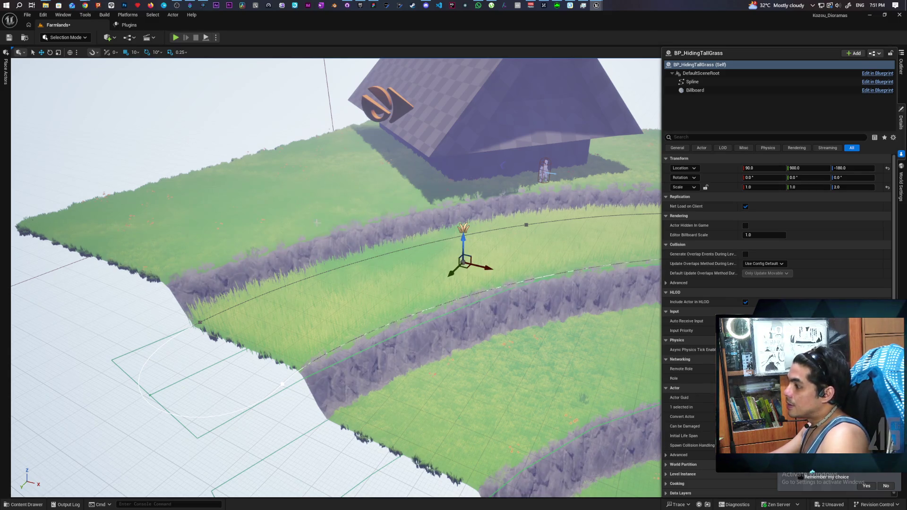
Step: Switch to the Paparazi editor and close it without saving changes
{"action": "scroll", "coordinate": [335, 279], "scroll_direction": "down", "scroll_amount": 3}
{"action": "scroll", "coordinate": [335, 279], "scroll_direction": "up", "scroll_amount": 2}
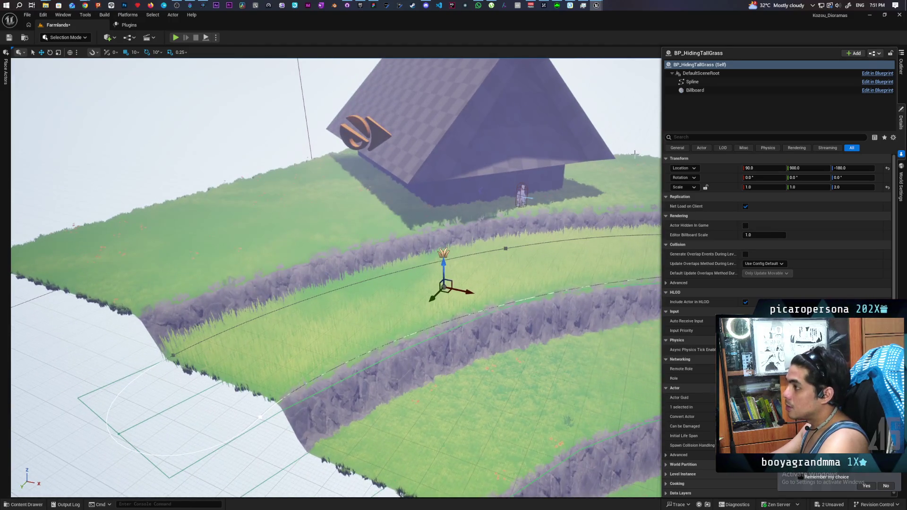
{"action": "mouse_move", "coordinate": [604, 10]}
{"action": "left_click", "coordinate": [558, 40]}
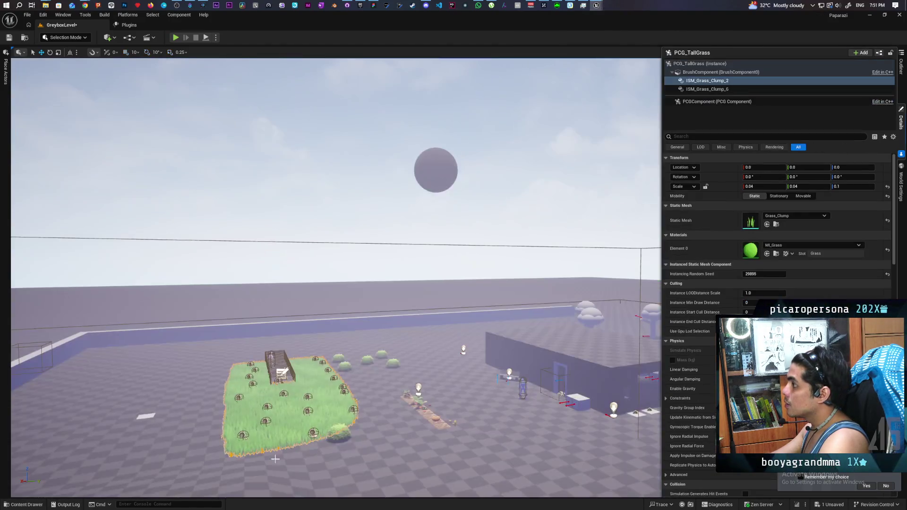
{"action": "left_click", "coordinate": [42, 504]}
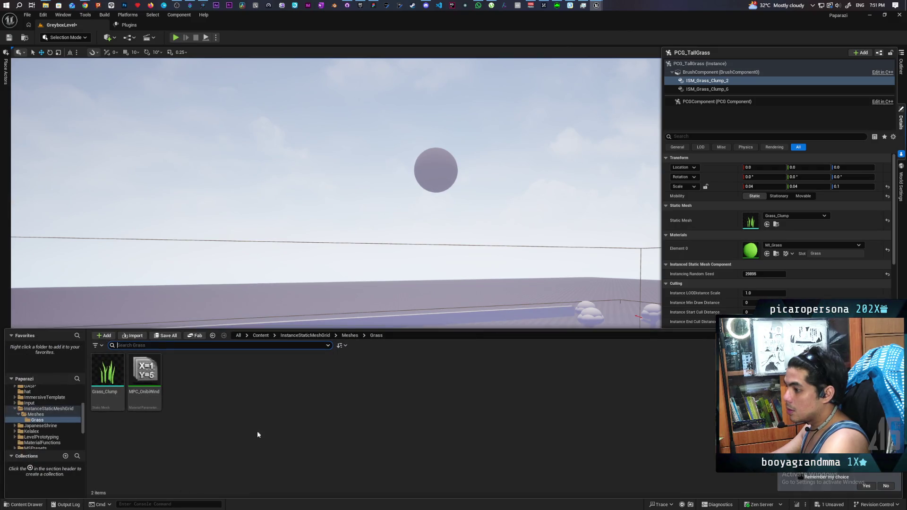
{"action": "left_click", "coordinate": [900, 14]}
{"action": "left_click", "coordinate": [509, 344]}
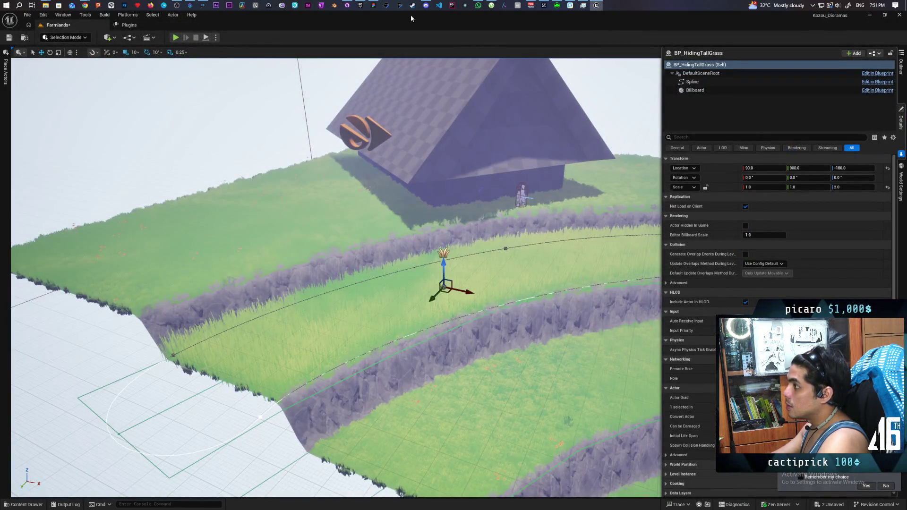
Step: Relaunch the Paparazi project from the Epic Games Launcher's My Projects library
{"action": "left_click", "coordinate": [361, 5]}
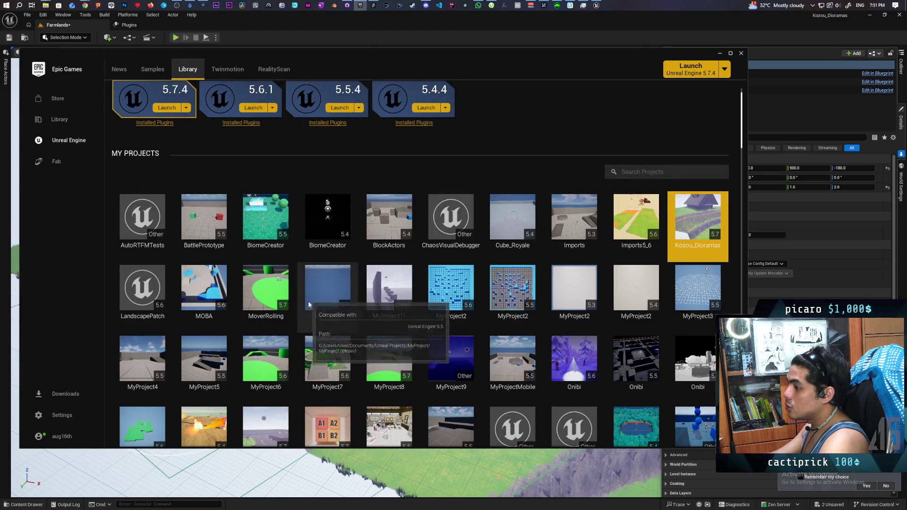
{"action": "scroll", "coordinate": [266, 360], "scroll_direction": "down", "scroll_amount": 1}
{"action": "double_click", "coordinate": [264, 407]}
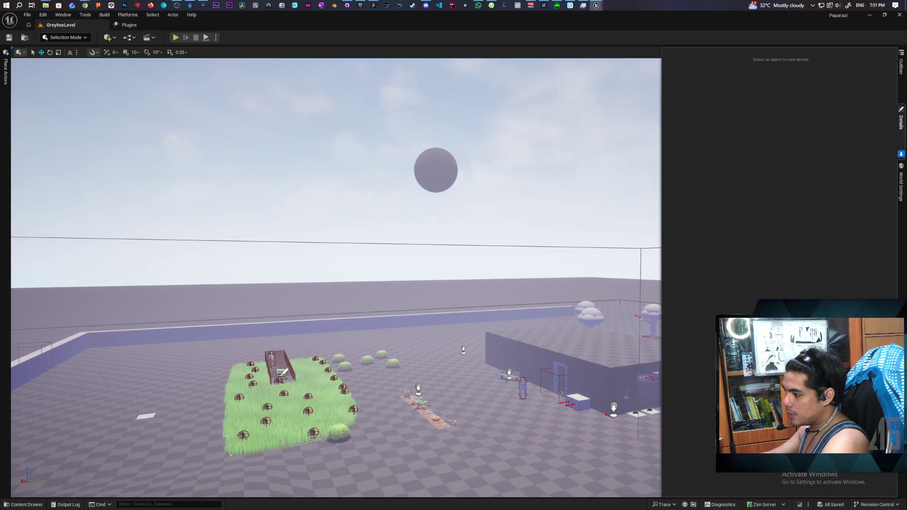
Step: Migrate the MI_Grass material into the Kozou_Dioramas Content folder, overwriting all conflicting assets
{"action": "key", "text": "ctrl+space"}
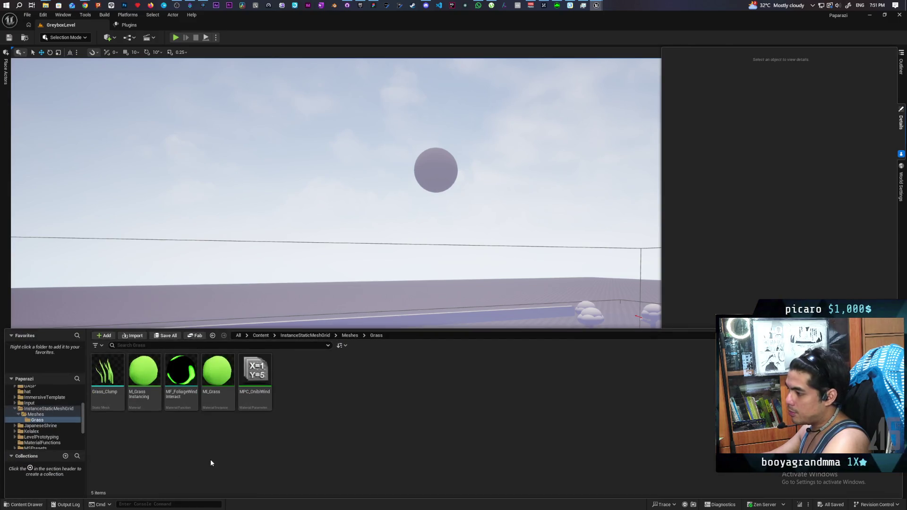
{"action": "left_click", "coordinate": [218, 378]}
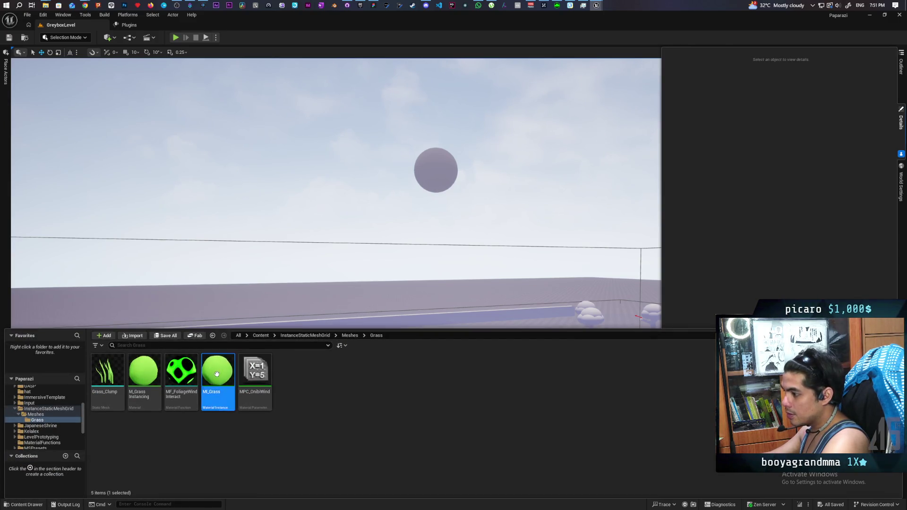
{"action": "right_click", "coordinate": [222, 376]}
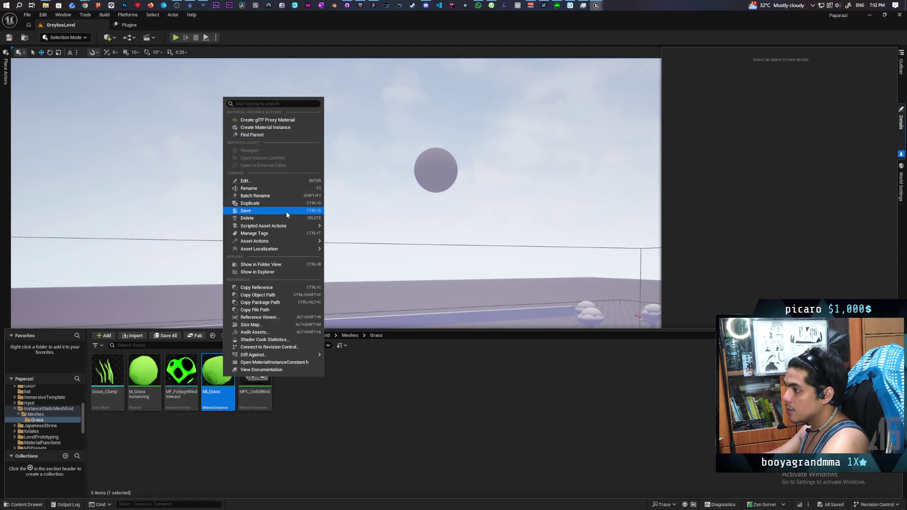
{"action": "mouse_move", "coordinate": [303, 227]}
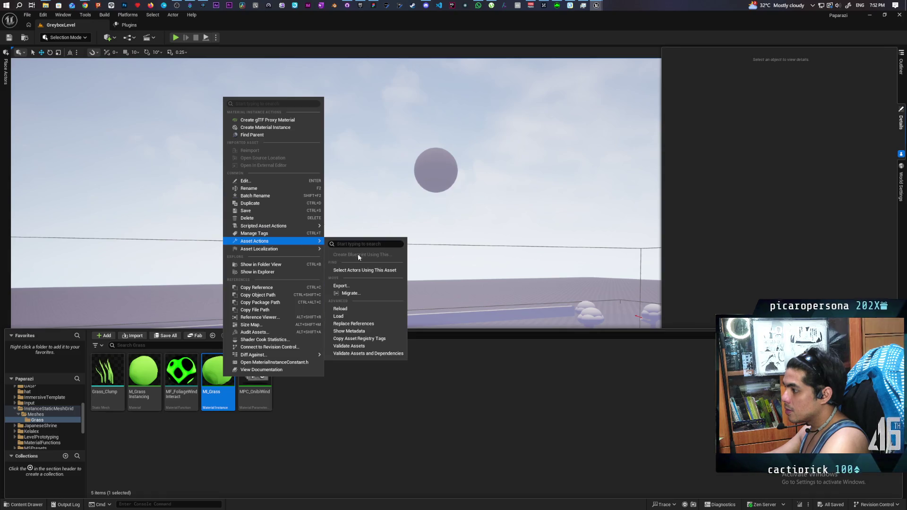
{"action": "left_click", "coordinate": [376, 293]}
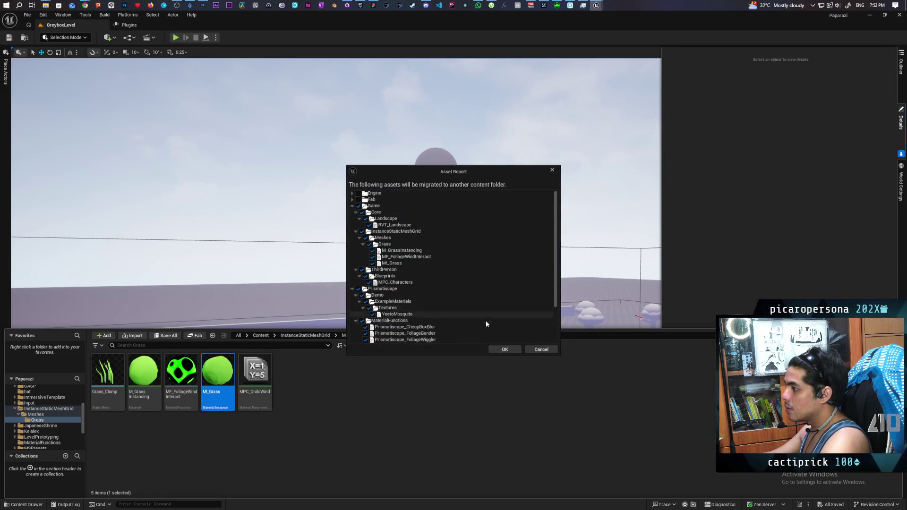
{"action": "left_click", "coordinate": [505, 350]}
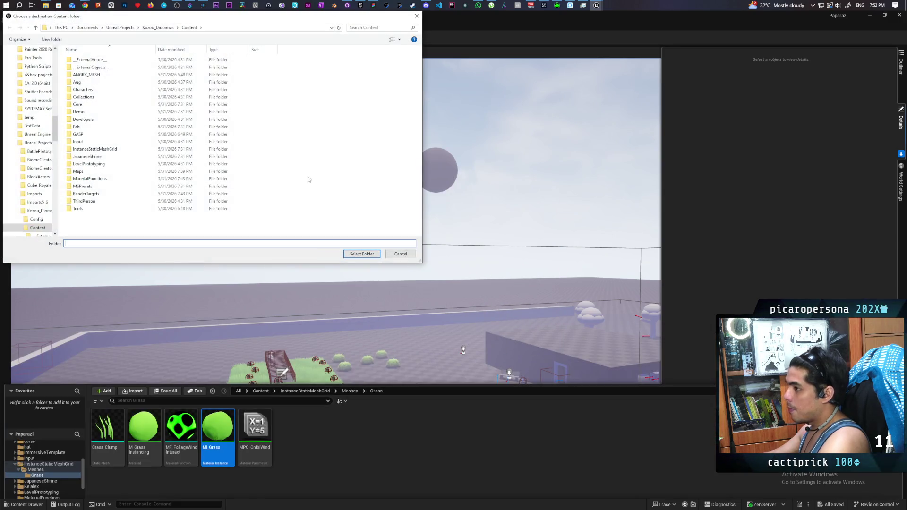
{"action": "left_click", "coordinate": [361, 254]}
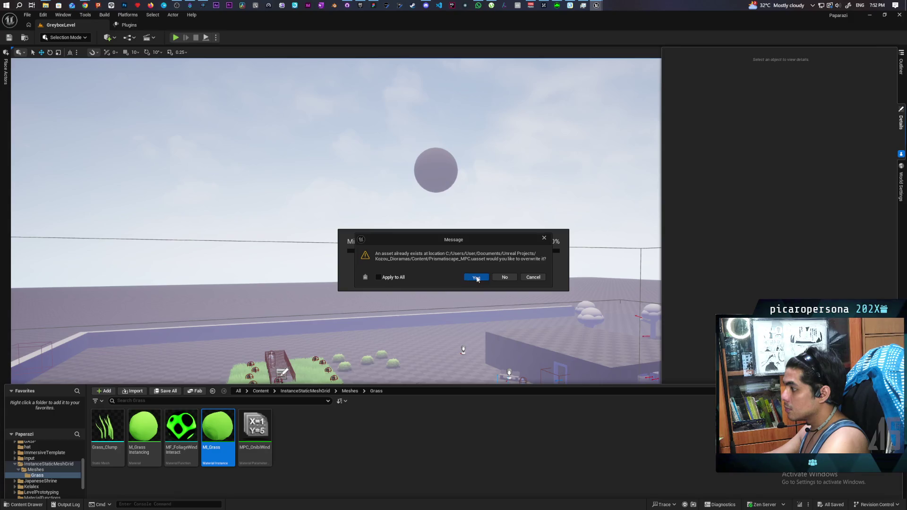
{"action": "left_click", "coordinate": [477, 279]}
{"action": "left_click", "coordinate": [486, 281]}
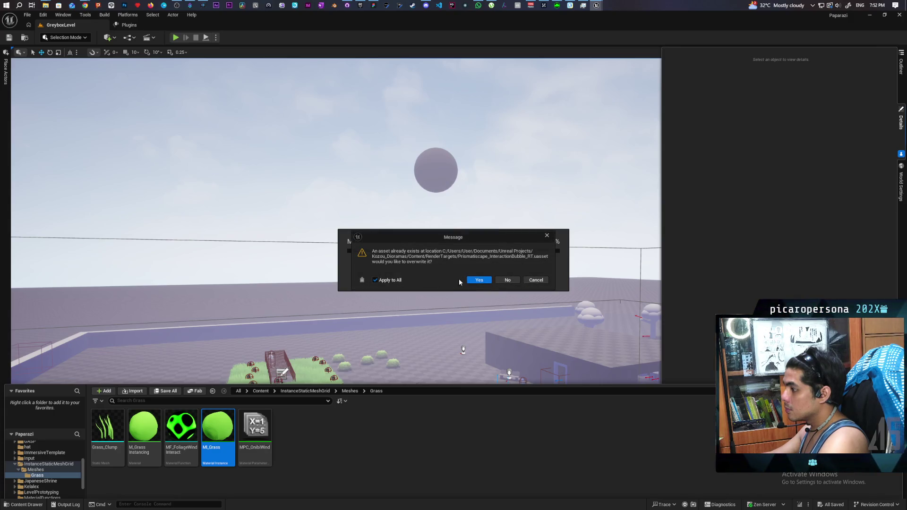
{"action": "left_click", "coordinate": [477, 281]}
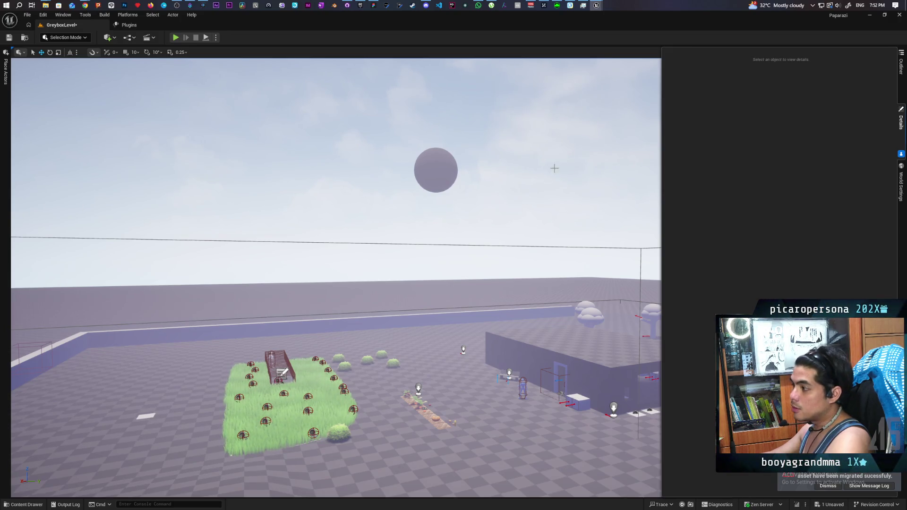
Step: Minimize Paparazi, return to the Farmlands editor and select the tall grass PCG actor
{"action": "left_click", "coordinate": [872, 18]}
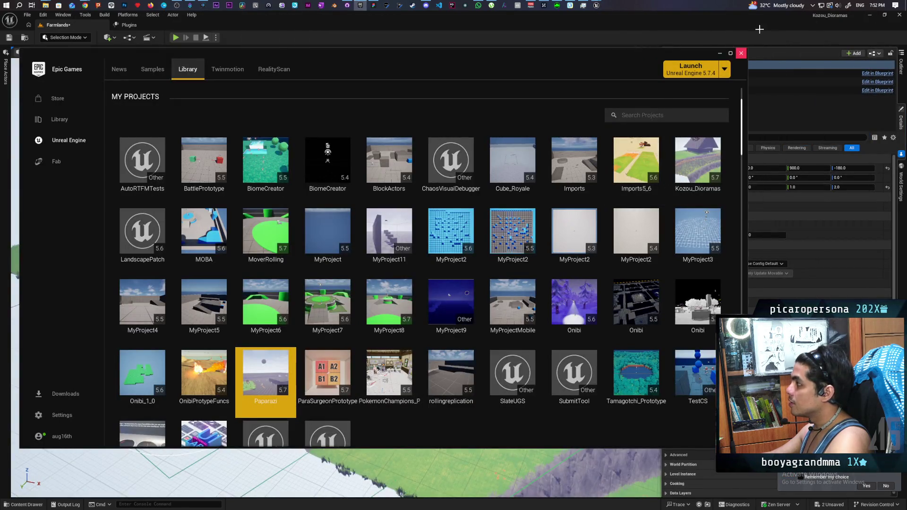
{"action": "key", "text": "alt+Tab"}
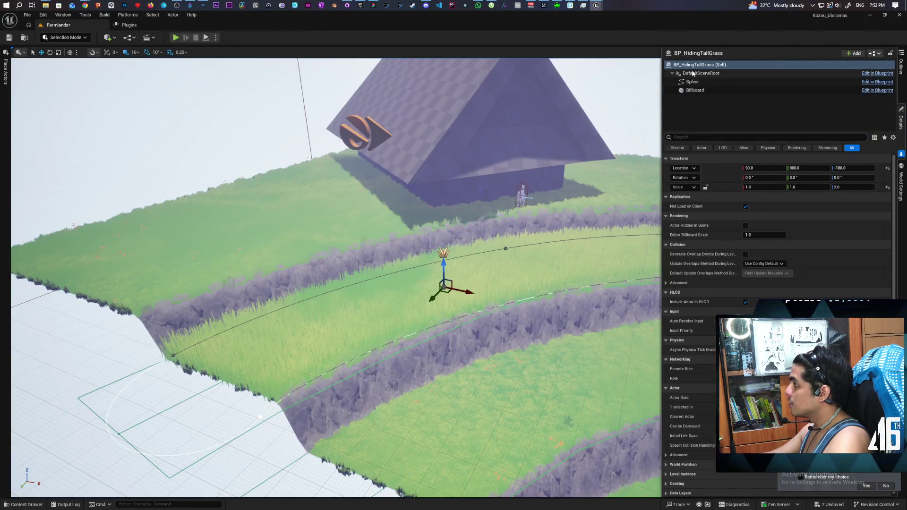
{"action": "left_click", "coordinate": [489, 270]}
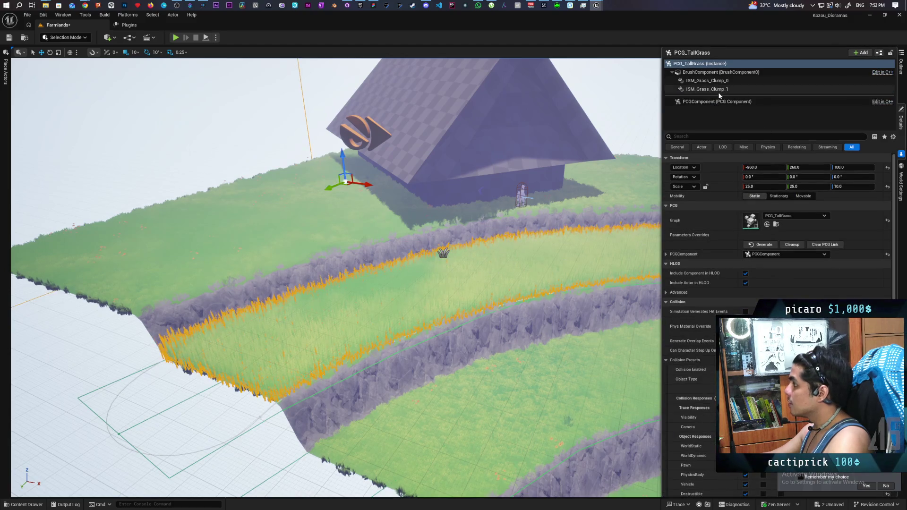
Step: Set the first ISM_Grass_Clump component's Element 0 material to MI_Grass
{"action": "left_click", "coordinate": [709, 81]}
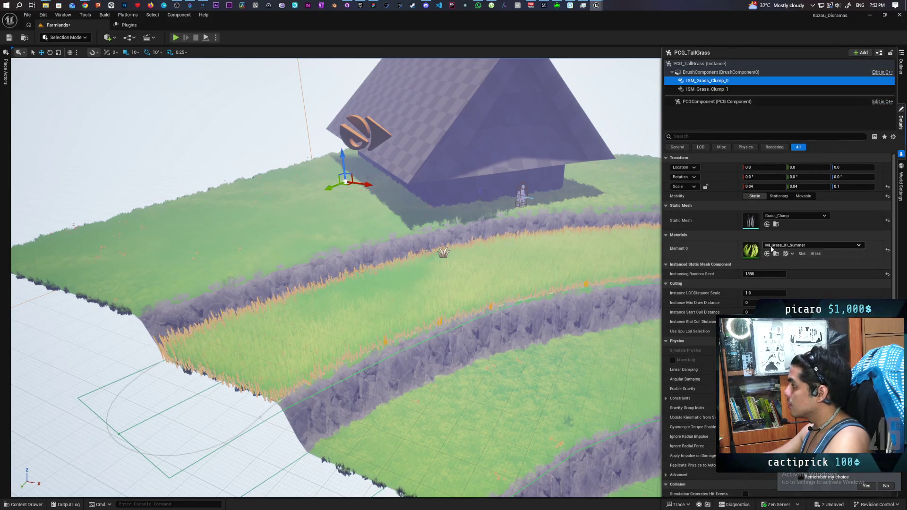
{"action": "left_click", "coordinate": [772, 246]}
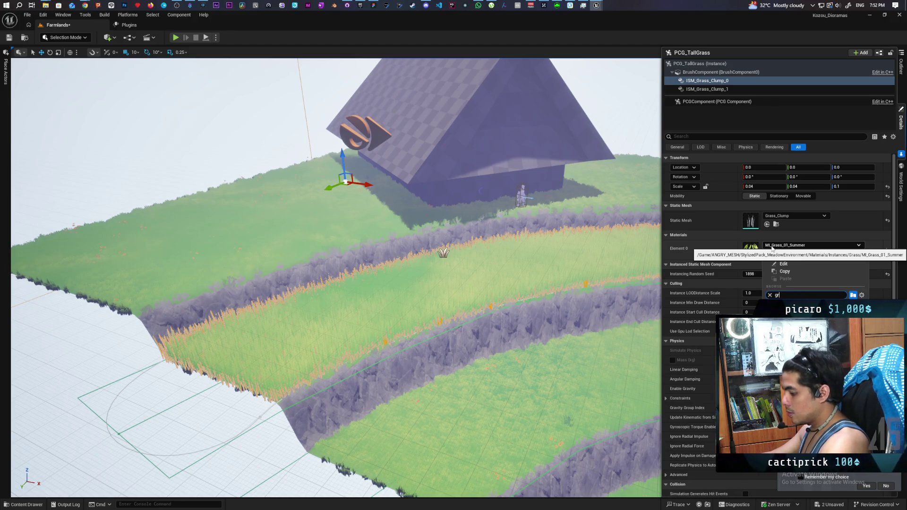
{"action": "type", "text": "grass"}
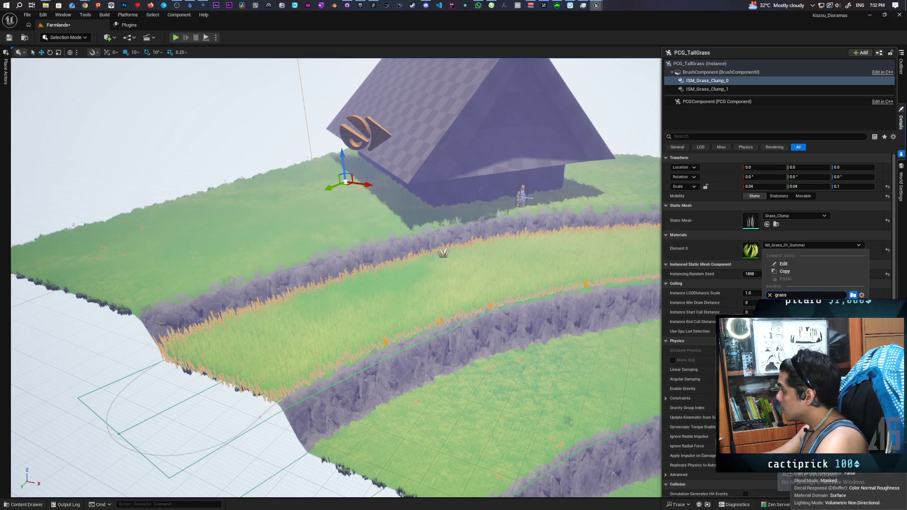
{"action": "key", "text": "Return"}
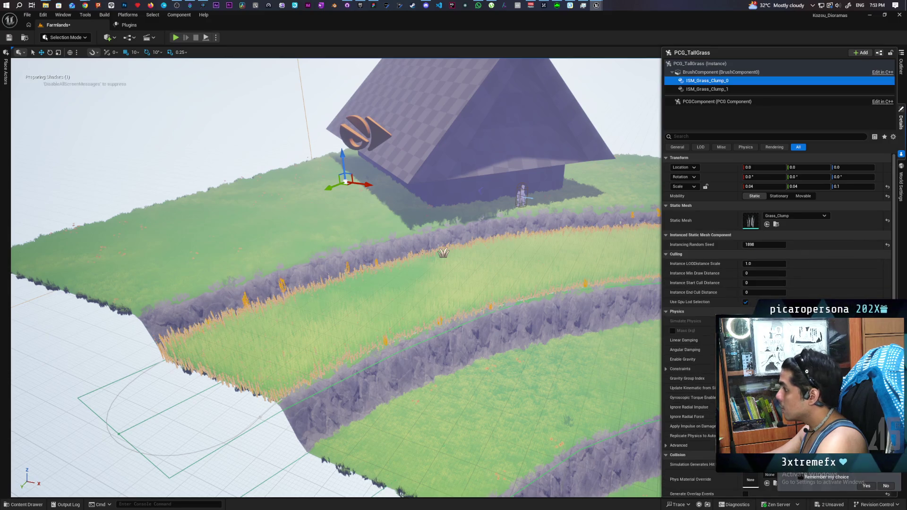
Step: Apply MI_Grass to the second grass clump component's material slot
{"action": "left_click", "coordinate": [776, 253]}
{"action": "left_click", "coordinate": [707, 88]}
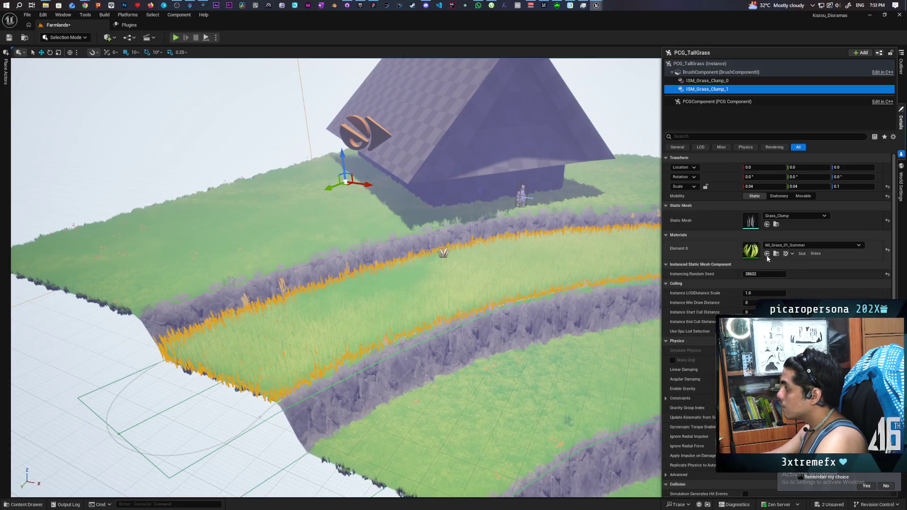
{"action": "left_click", "coordinate": [767, 255]}
{"action": "left_click", "coordinate": [767, 255]}
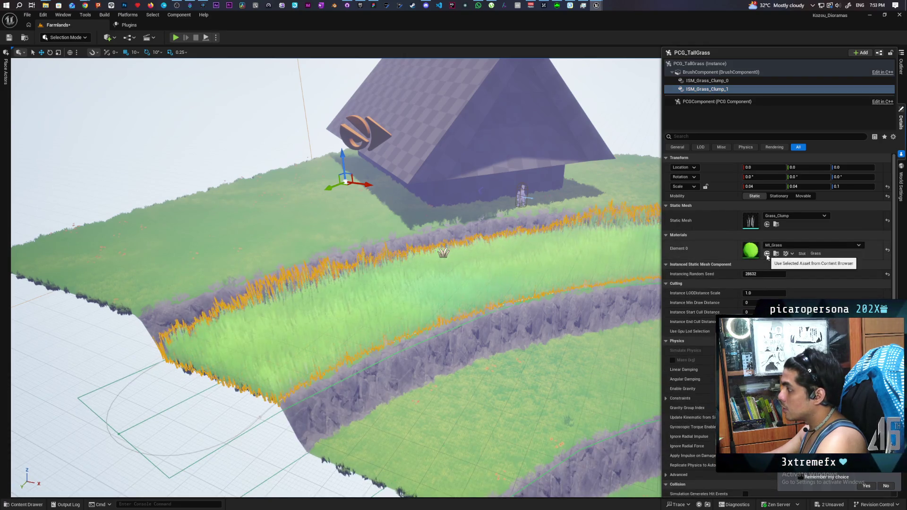
Step: Zoom around to inspect the now-green grass and select the sky sphere
{"action": "scroll", "coordinate": [335, 279], "scroll_direction": "up", "scroll_amount": 5}
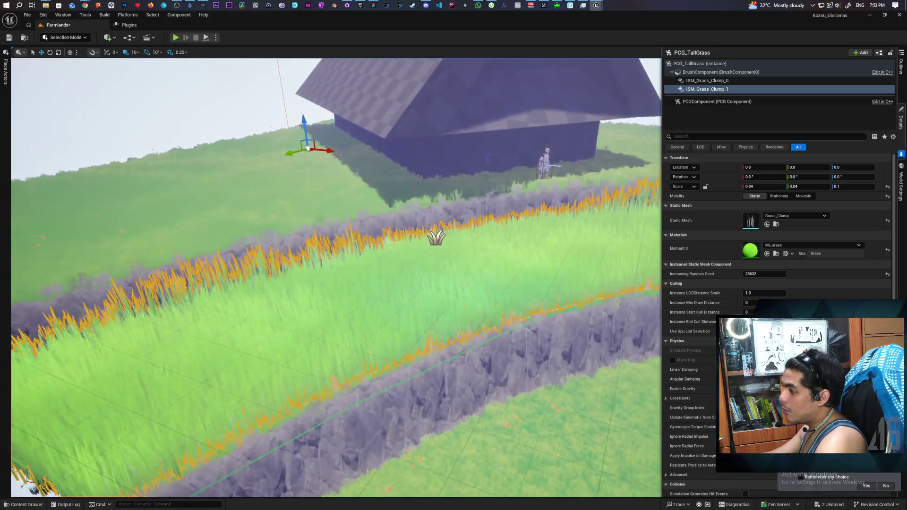
{"action": "scroll", "coordinate": [336, 278], "scroll_direction": "up", "scroll_amount": 5}
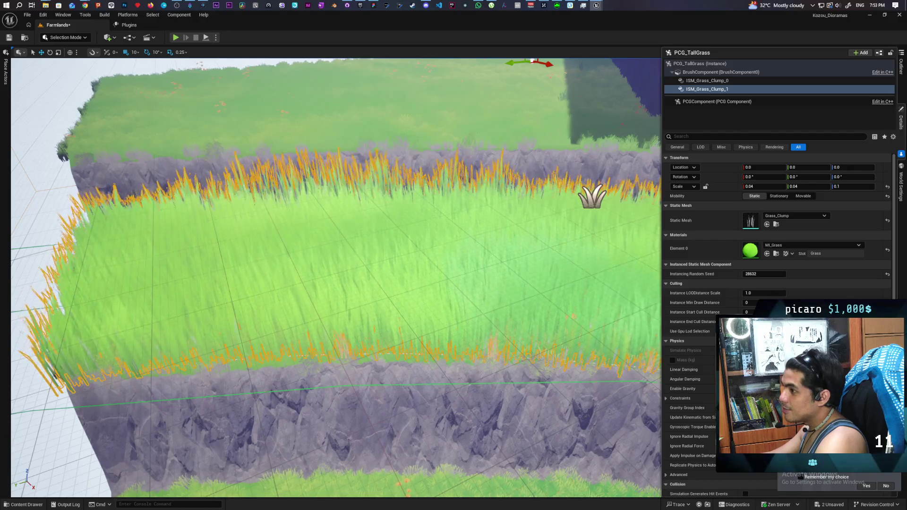
{"action": "scroll", "coordinate": [335, 279], "scroll_direction": "down", "scroll_amount": 2}
{"action": "scroll", "coordinate": [335, 278], "scroll_direction": "down", "scroll_amount": 3}
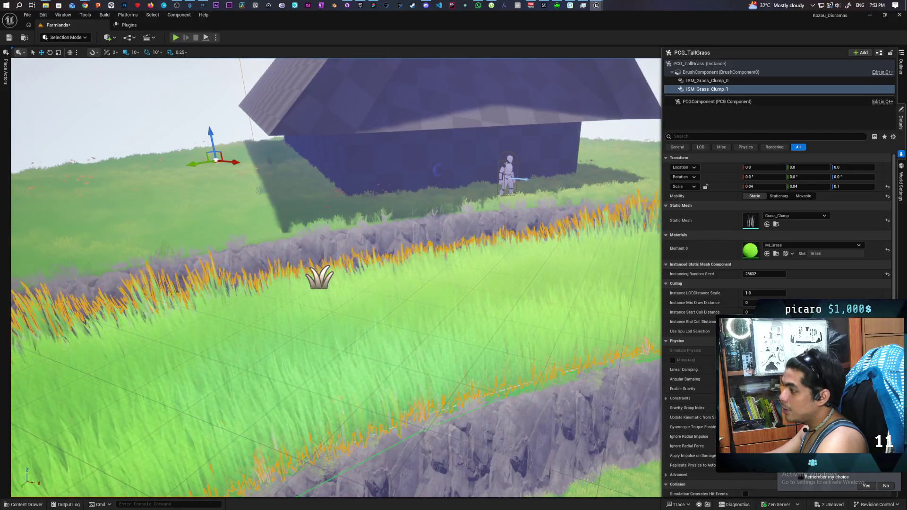
{"action": "left_click", "coordinate": [118, 94]}
{"action": "scroll", "coordinate": [336, 279], "scroll_direction": "down", "scroll_amount": 5}
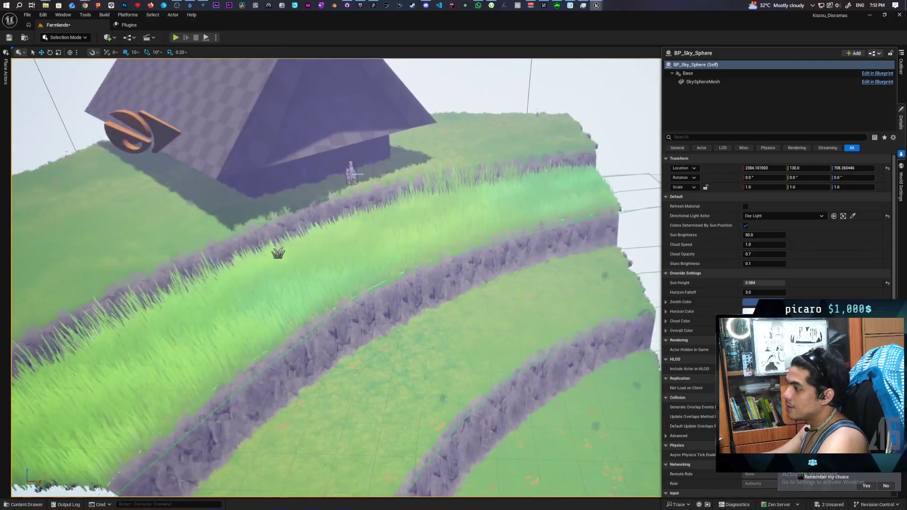
Step: Fly the view in toward the house, mannequin and terraces to inspect the grass
{"action": "scroll", "coordinate": [336, 279], "scroll_direction": "up", "scroll_amount": 5}
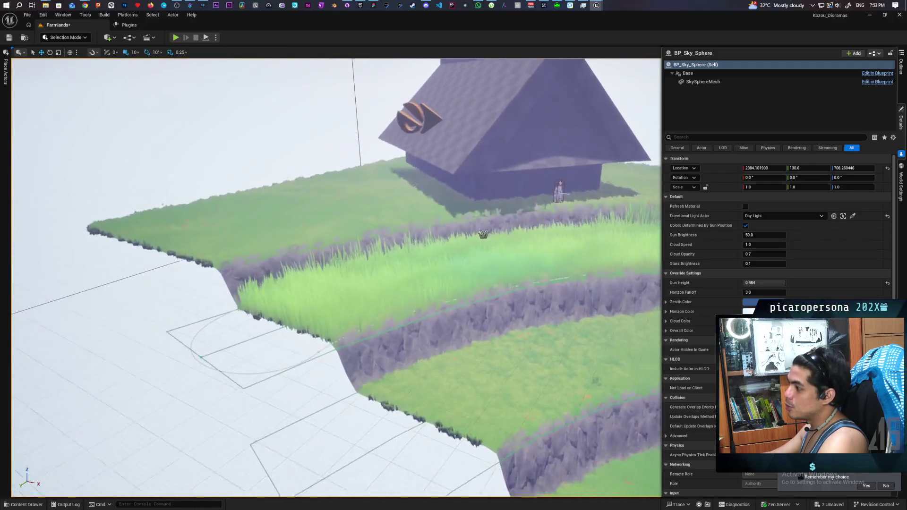
{"action": "scroll", "coordinate": [336, 279], "scroll_direction": "up", "scroll_amount": 5}
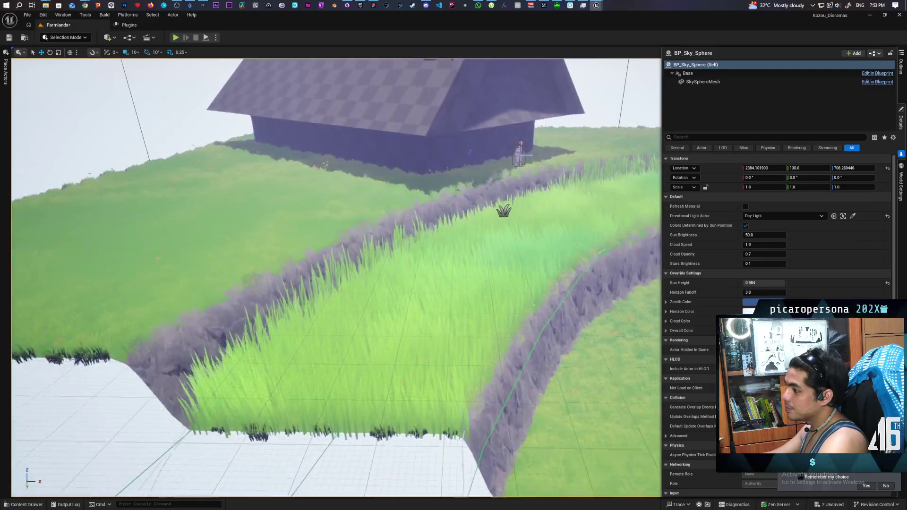
{"action": "scroll", "coordinate": [336, 279], "scroll_direction": "down", "scroll_amount": 3}
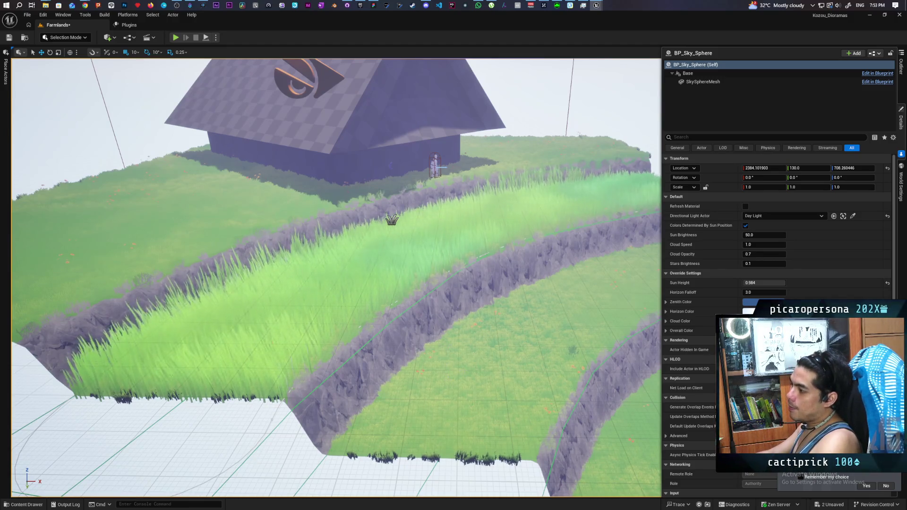
{"action": "key", "text": "w"}
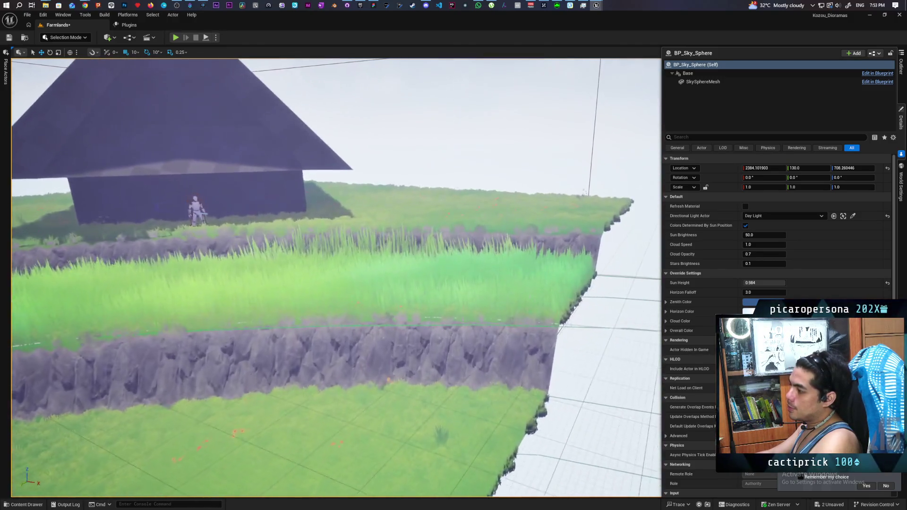
{"action": "key", "text": "w"}
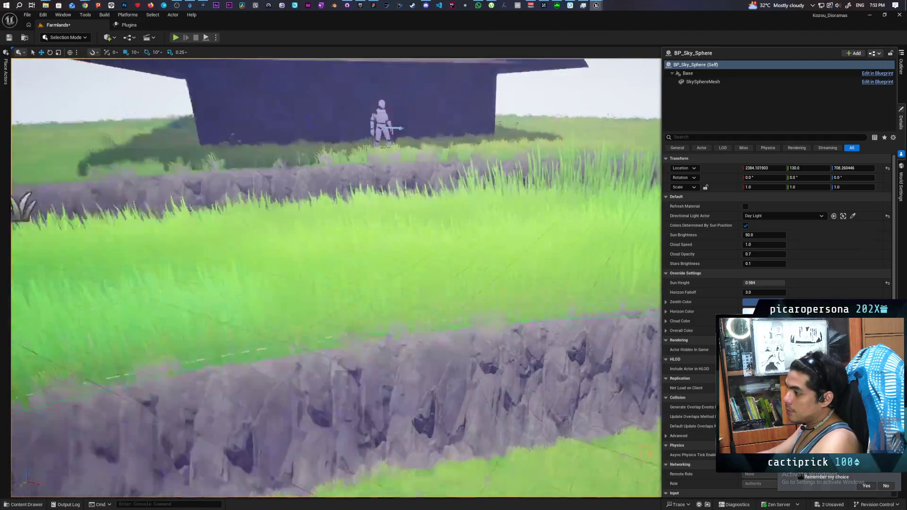
{"action": "key", "text": "s"}
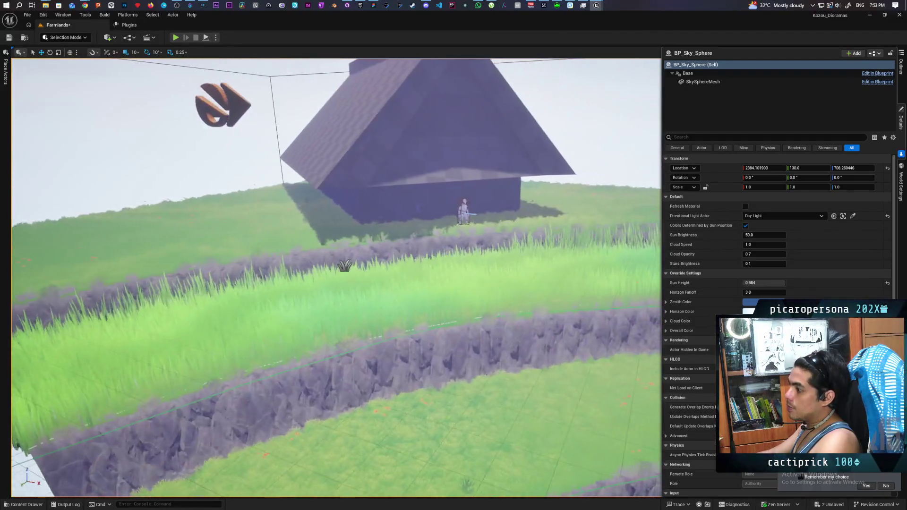
Step: Start a Play From Here session from a spot on the terrace landscape
{"action": "key", "text": "d"}
{"action": "right_click", "coordinate": [253, 226]}
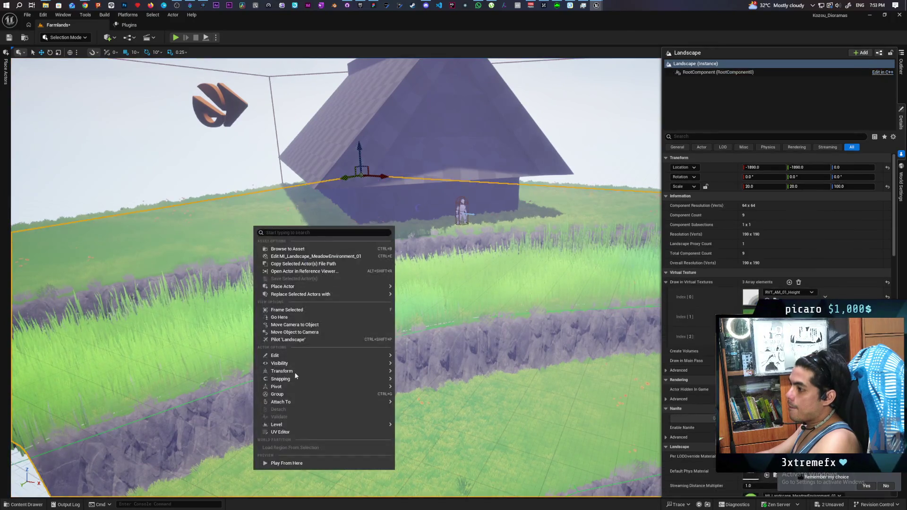
{"action": "left_click", "coordinate": [289, 464]}
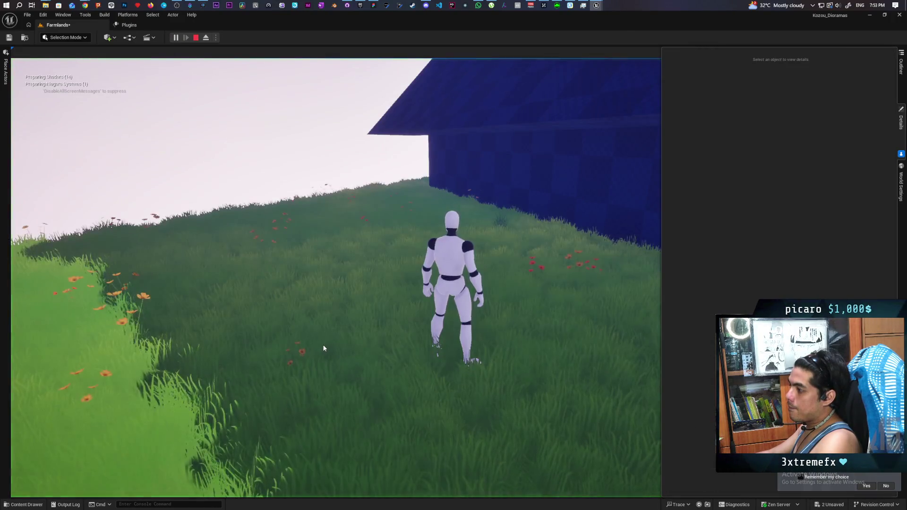
Step: Run the mannequin forward through the tall grass along the cliff, then stop playing with Esc
{"action": "key", "text": "w"}
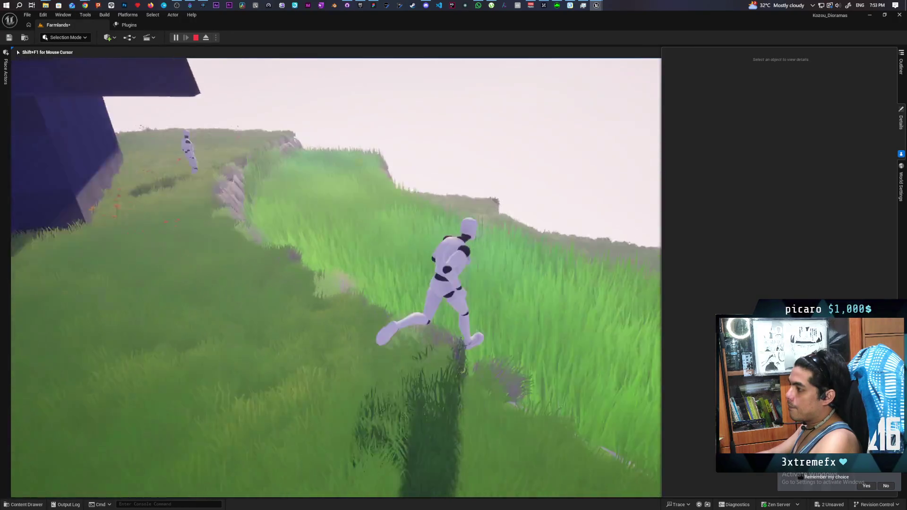
{"action": "key", "text": "w"}
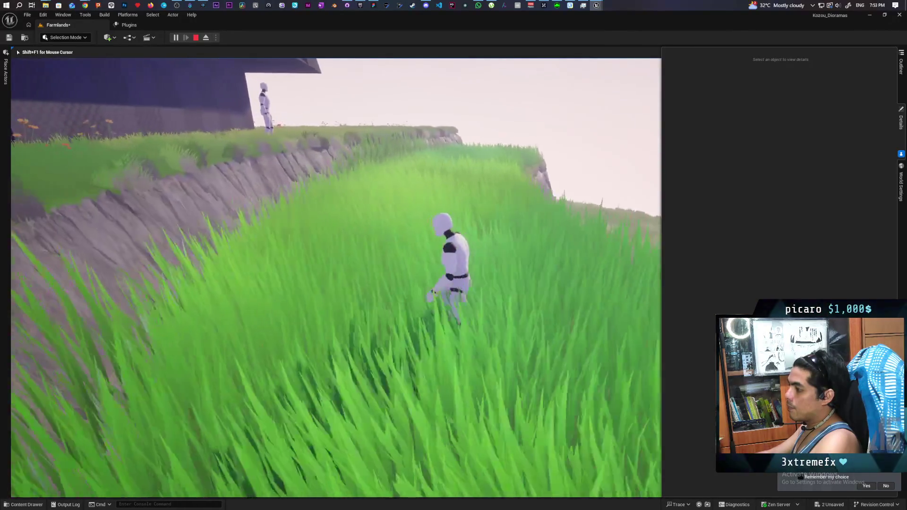
{"action": "key", "text": "w"}
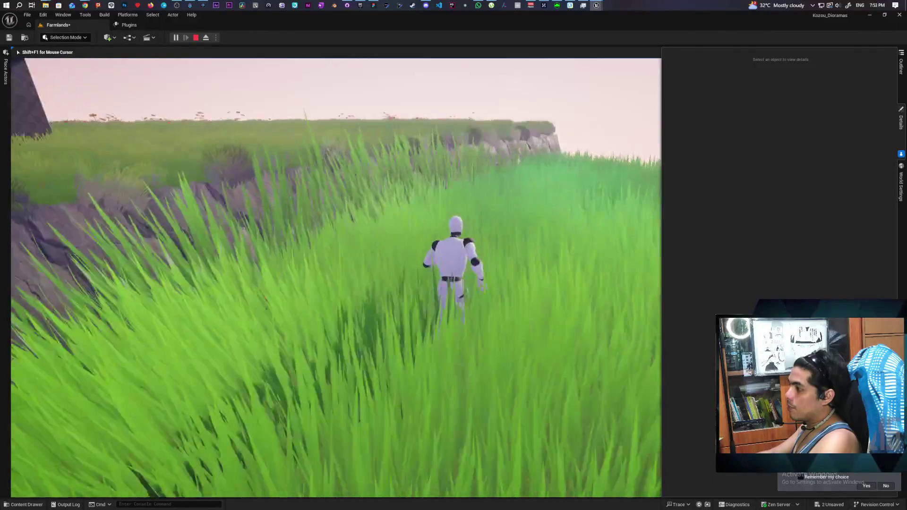
{"action": "key", "text": "w"}
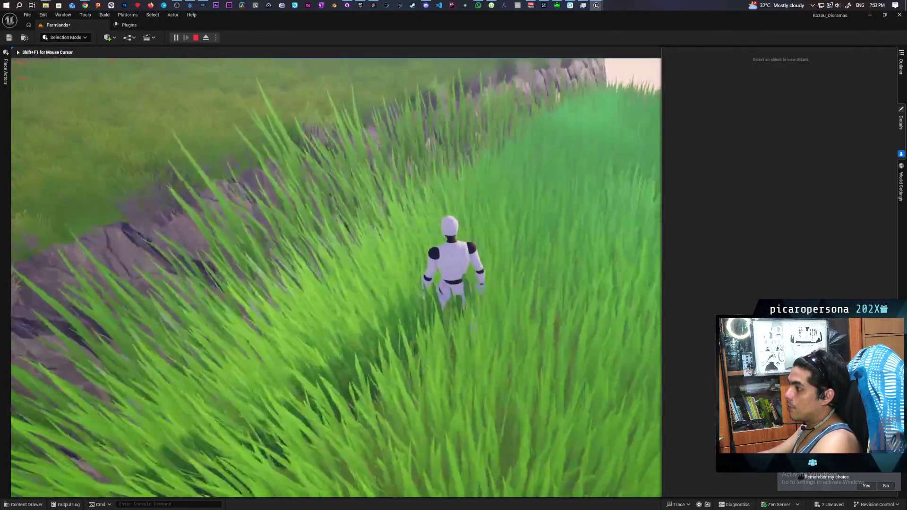
{"action": "key", "text": "w"}
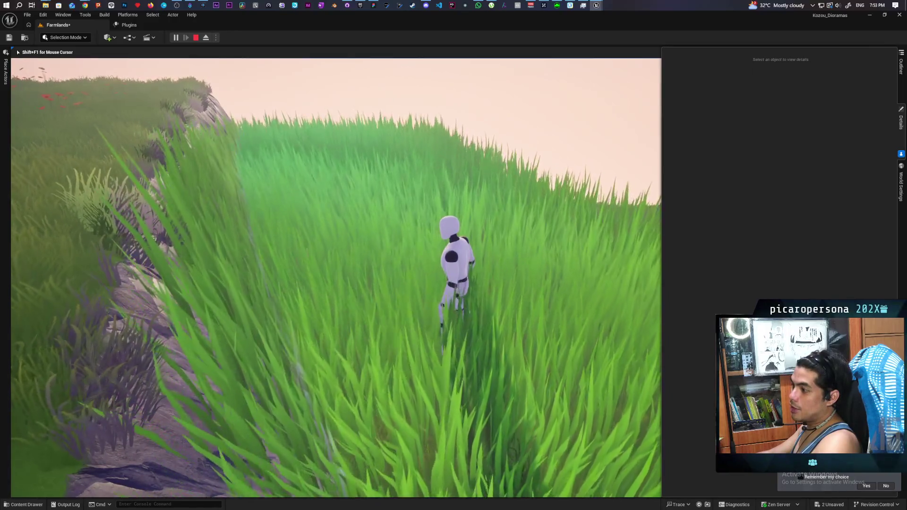
{"action": "key", "text": "w"}
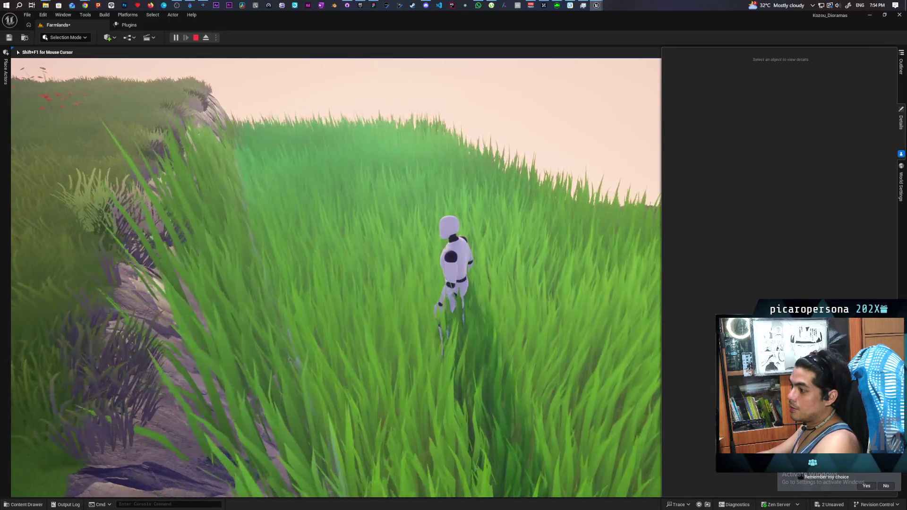
{"action": "key", "text": "w"}
{"action": "key", "text": "Escape"}
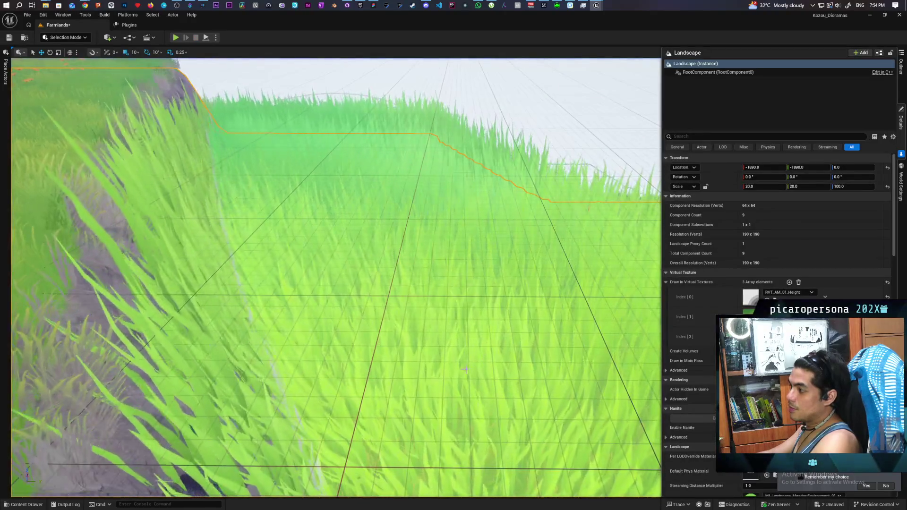
Step: Fly back over the terraced grass and enter Landscape Mode's Manage tools
{"action": "key", "text": "s"}
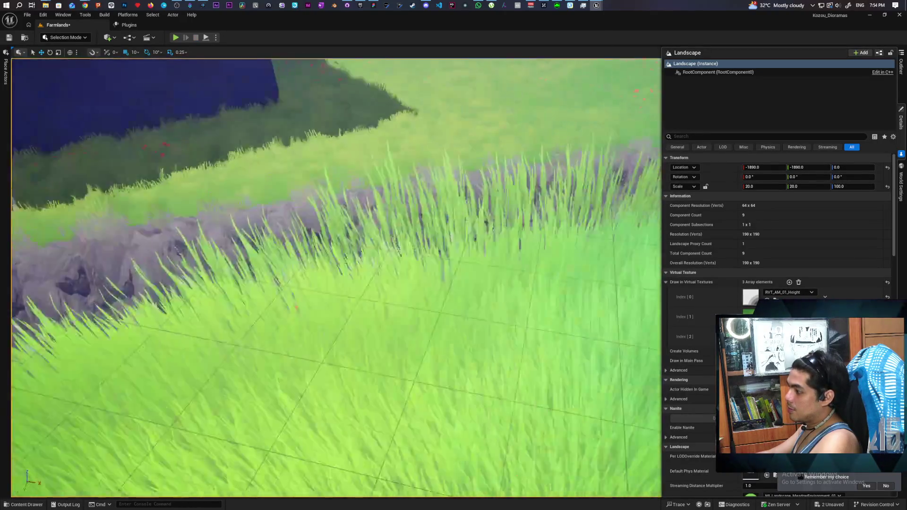
{"action": "key", "text": "w"}
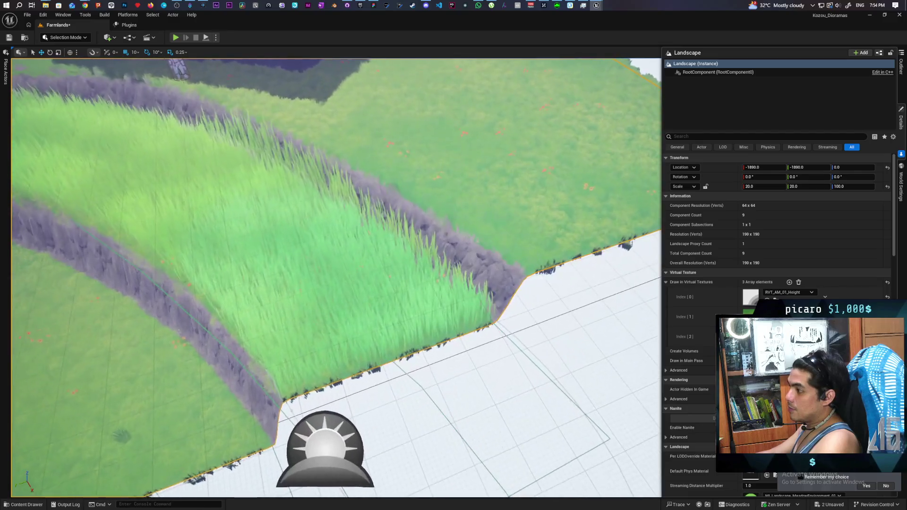
{"action": "key", "text": "s"}
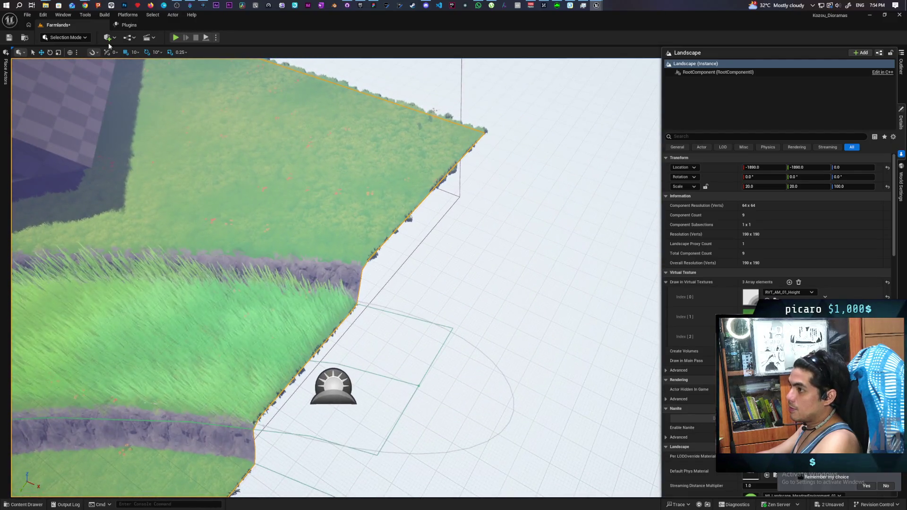
{"action": "key", "text": "shift+2"}
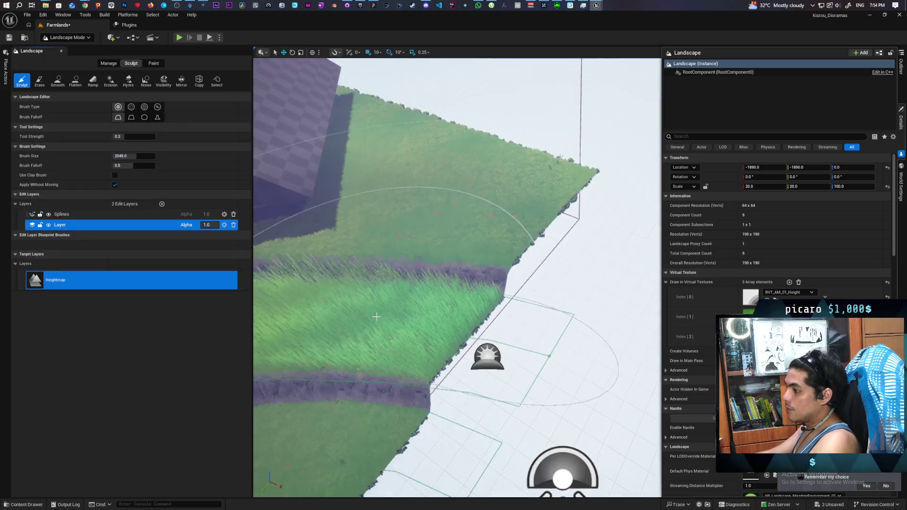
{"action": "left_click", "coordinate": [108, 64]}
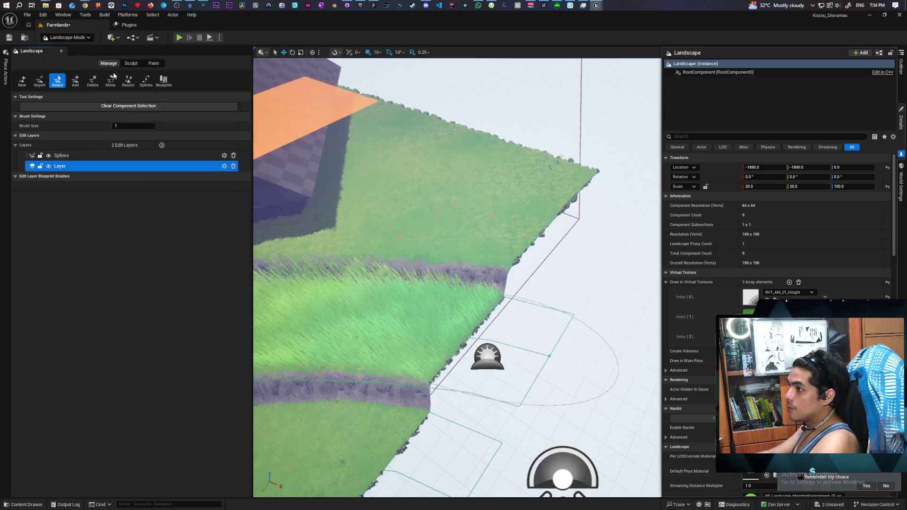
Step: Activate the Splines tool and frame a terrace spline control point
{"action": "scroll", "coordinate": [457, 278], "scroll_direction": "down", "scroll_amount": 5}
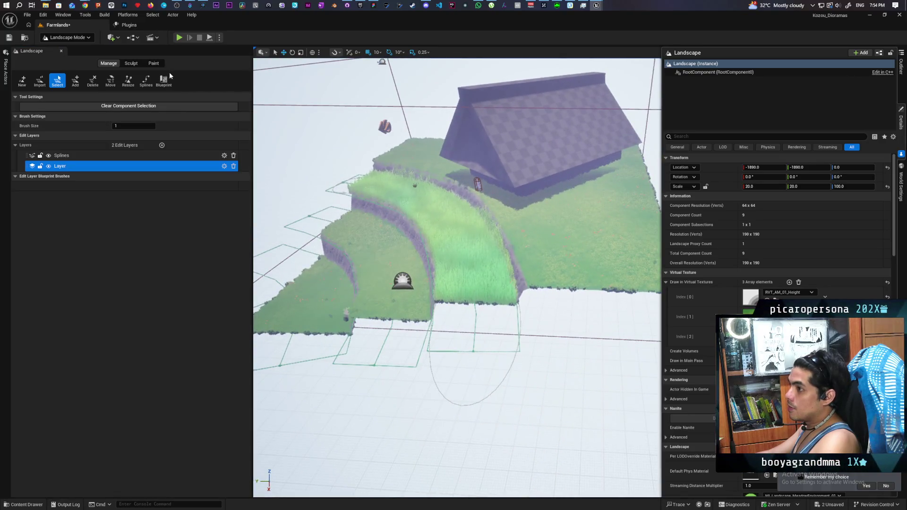
{"action": "left_click", "coordinate": [146, 79]}
{"action": "scroll", "coordinate": [479, 340], "scroll_direction": "up", "scroll_amount": 10}
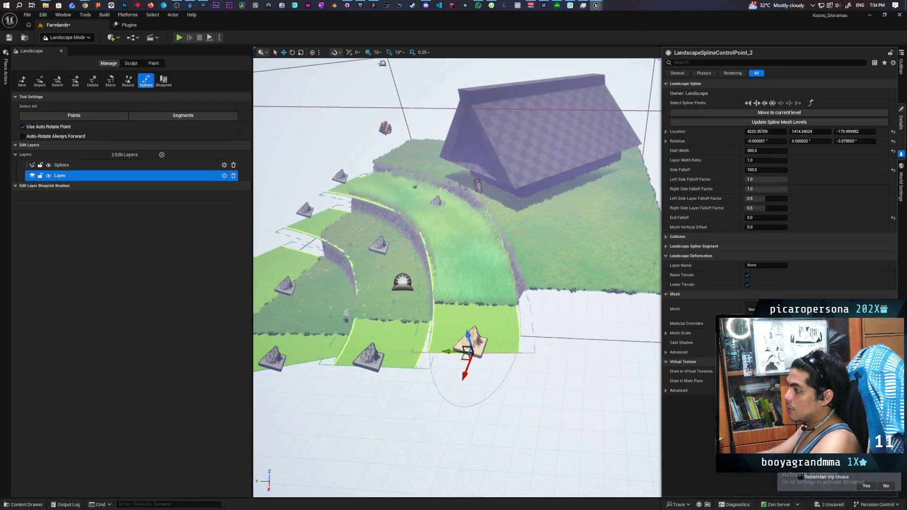
{"action": "key", "text": "f"}
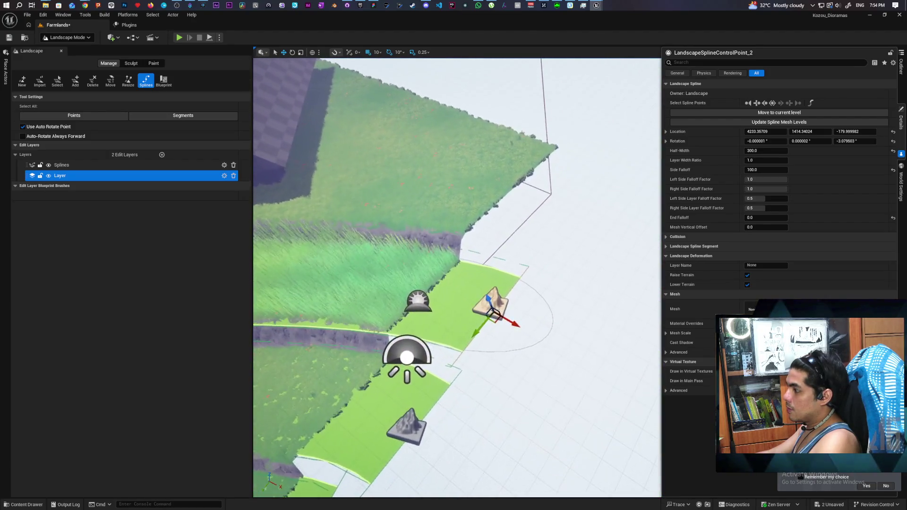
{"action": "left_click", "coordinate": [85, 38]}
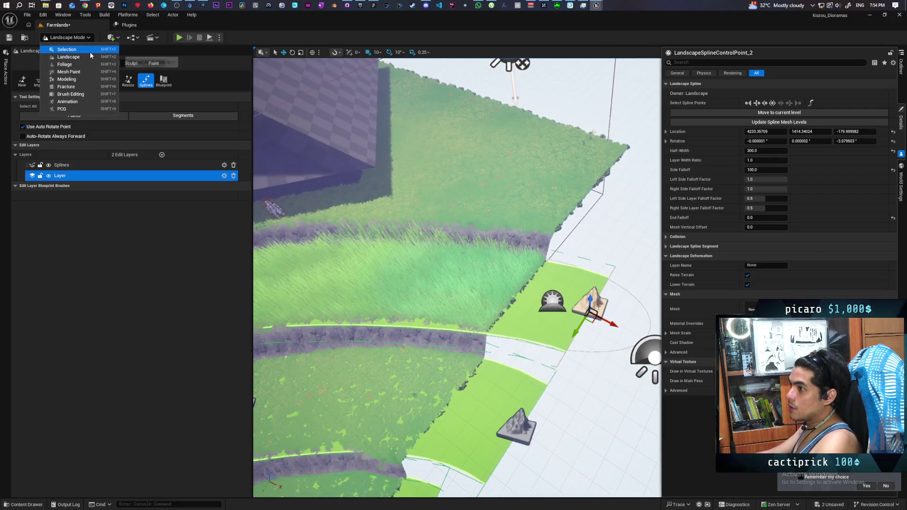
Step: Return to Selection Mode and select a spline point of BP_HidingTallGrass
{"action": "left_click", "coordinate": [90, 52]}
{"action": "left_click_drag", "start_coordinate": [386, 267], "coordinate": [585, 188]}
{"action": "left_click", "coordinate": [273, 150]}
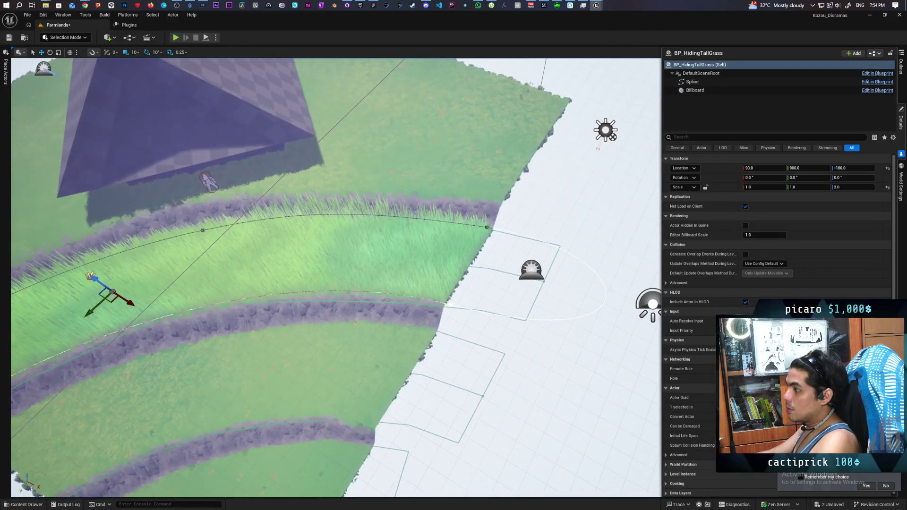
{"action": "left_click", "coordinate": [488, 226]}
{"action": "left_click_drag", "start_coordinate": [487, 226], "coordinate": [581, 229]}
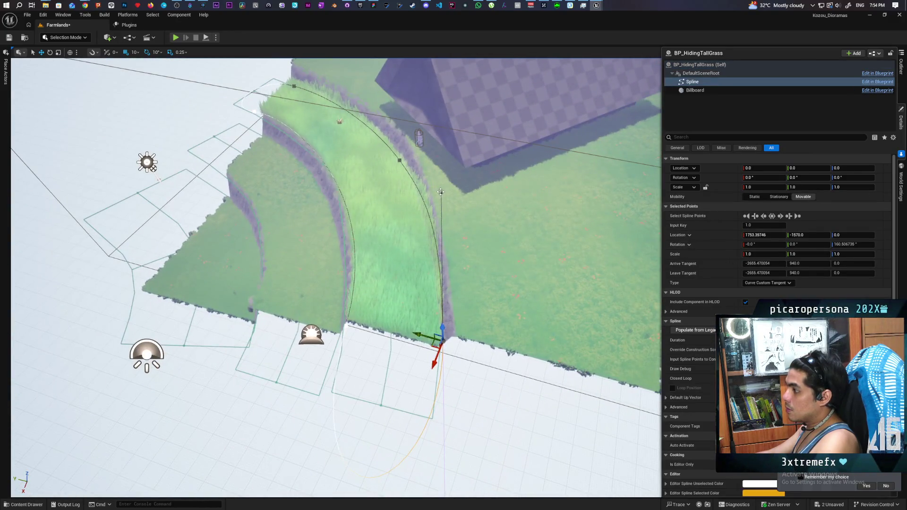
Step: Drag the spline point down and fine-tune its curve along the terrace ridge
{"action": "left_click_drag", "start_coordinate": [434, 196], "coordinate": [431, 218]}
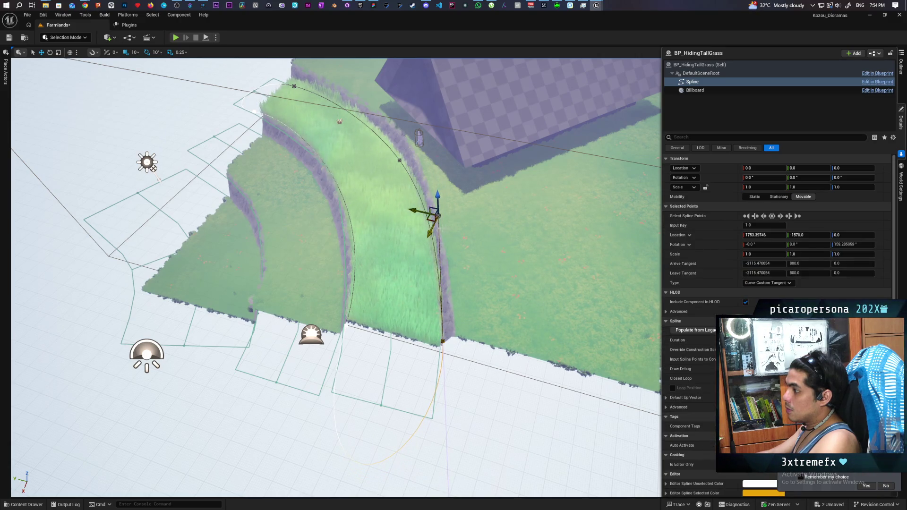
{"action": "scroll", "coordinate": [428, 227], "scroll_direction": "up", "scroll_amount": 5}
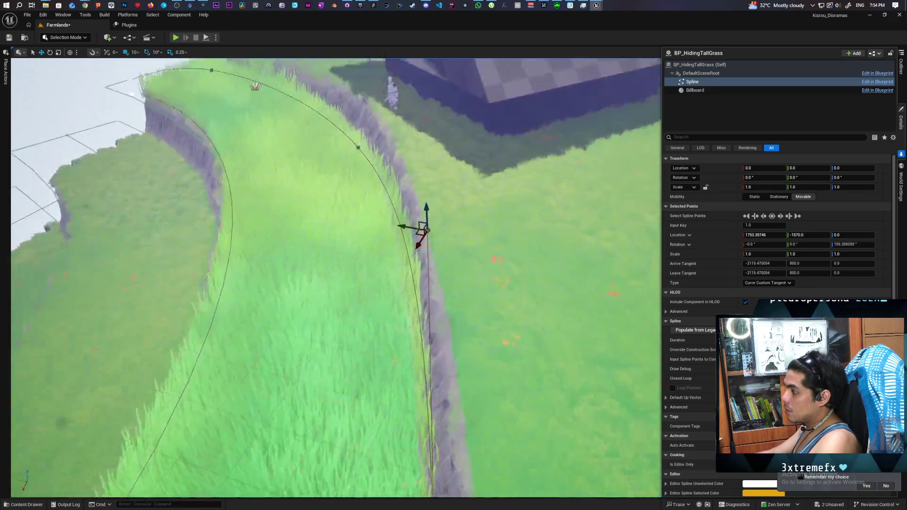
{"action": "scroll", "coordinate": [427, 229], "scroll_direction": "down", "scroll_amount": 5}
{"action": "mouse_move", "coordinate": [402, 248]}
{"action": "left_mouse_down"}
{"action": "mouse_move", "coordinate": [416, 208]}
{"action": "mouse_move", "coordinate": [401, 210]}
{"action": "left_mouse_up"}
{"action": "scroll", "coordinate": [415, 208], "scroll_direction": "up", "scroll_amount": 3}
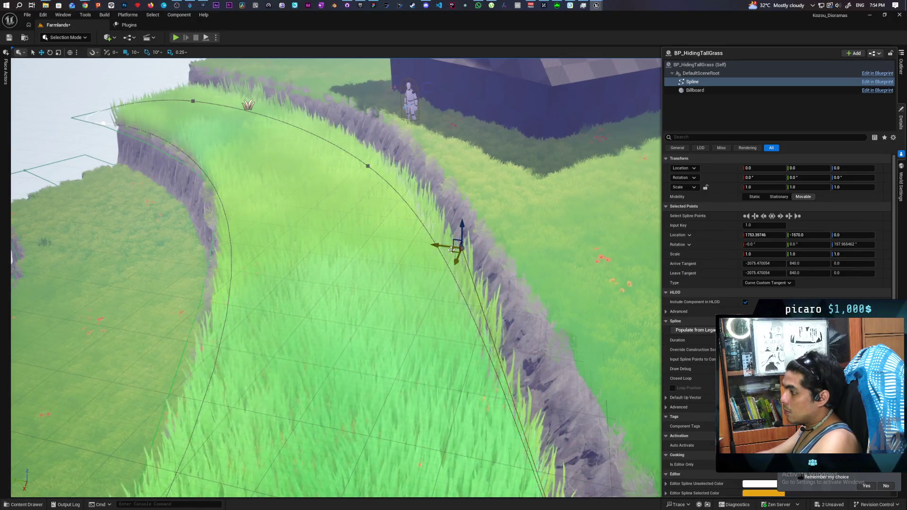
{"action": "left_click_drag", "start_coordinate": [451, 249], "coordinate": [453, 248]}
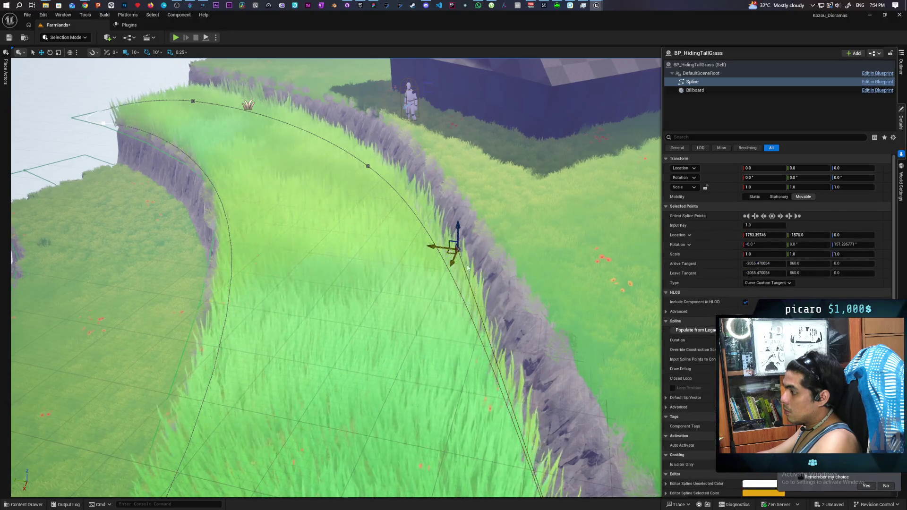
{"action": "scroll", "coordinate": [453, 248], "scroll_direction": "up", "scroll_amount": 5}
{"action": "scroll", "coordinate": [336, 278], "scroll_direction": "down", "scroll_amount": 5}
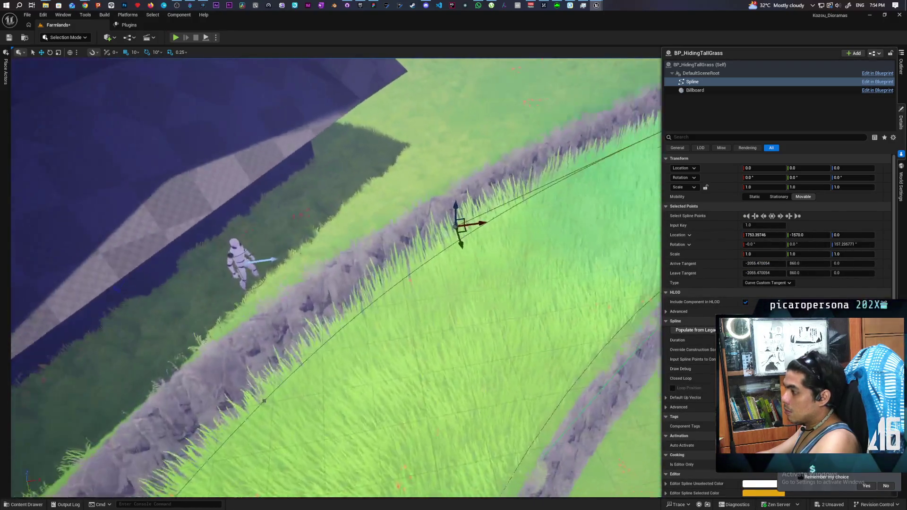
Step: Adjust the next spline point's curve along the ridge and pull back to check the fit
{"action": "left_click_drag", "start_coordinate": [264, 401], "coordinate": [314, 308]}
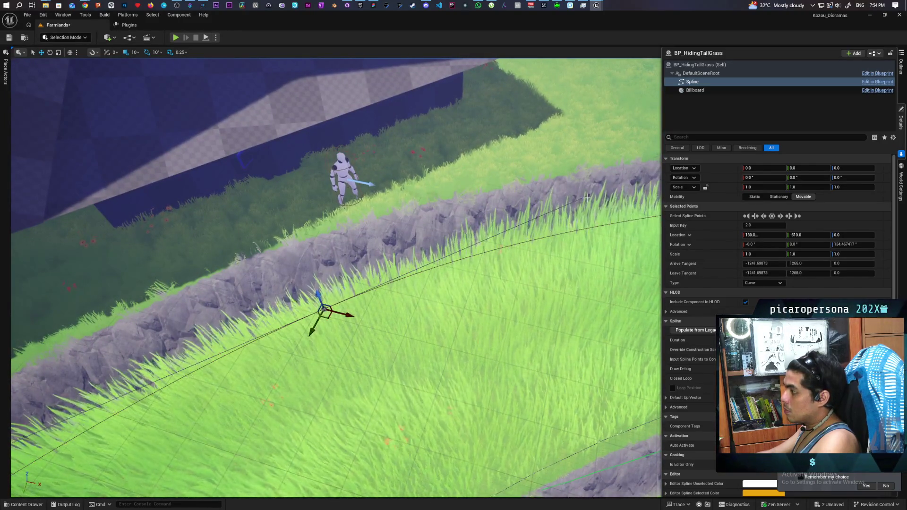
{"action": "mouse_move", "coordinate": [592, 208]}
{"action": "left_mouse_down"}
{"action": "mouse_move", "coordinate": [593, 265]}
{"action": "mouse_move", "coordinate": [449, 314]}
{"action": "left_mouse_up"}
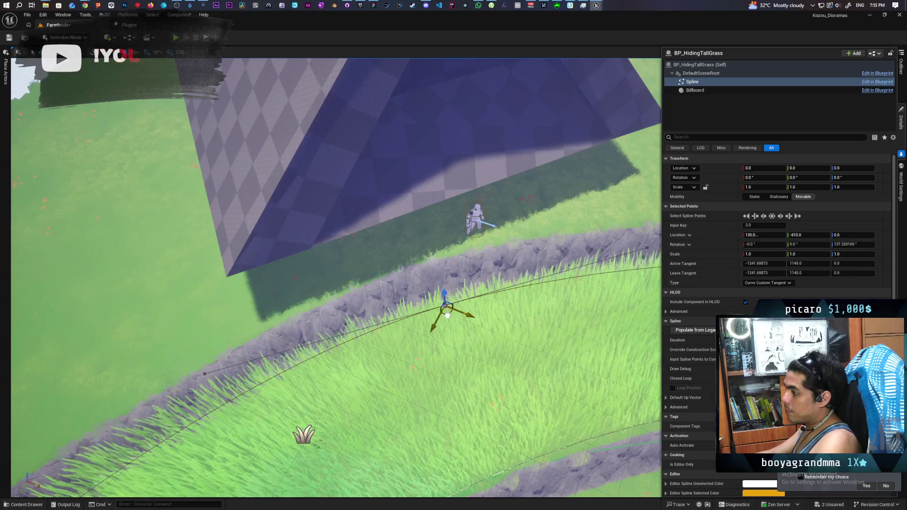
{"action": "mouse_move", "coordinate": [449, 315]}
{"action": "left_mouse_down"}
{"action": "mouse_move", "coordinate": [397, 295]}
{"action": "mouse_move", "coordinate": [374, 206]}
{"action": "mouse_move", "coordinate": [387, 211]}
{"action": "left_mouse_up"}
{"action": "left_click_drag", "start_coordinate": [431, 236], "coordinate": [426, 241]}
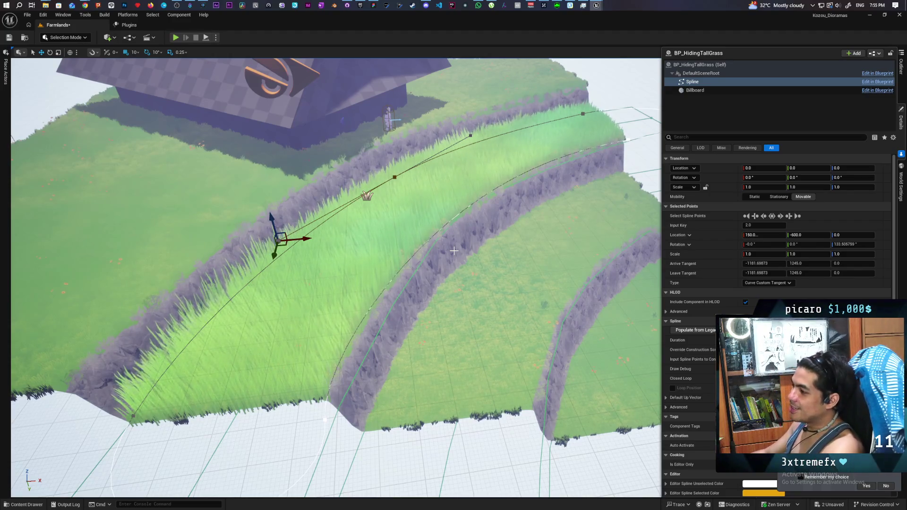
{"action": "scroll", "coordinate": [335, 279], "scroll_direction": "up", "scroll_amount": 5}
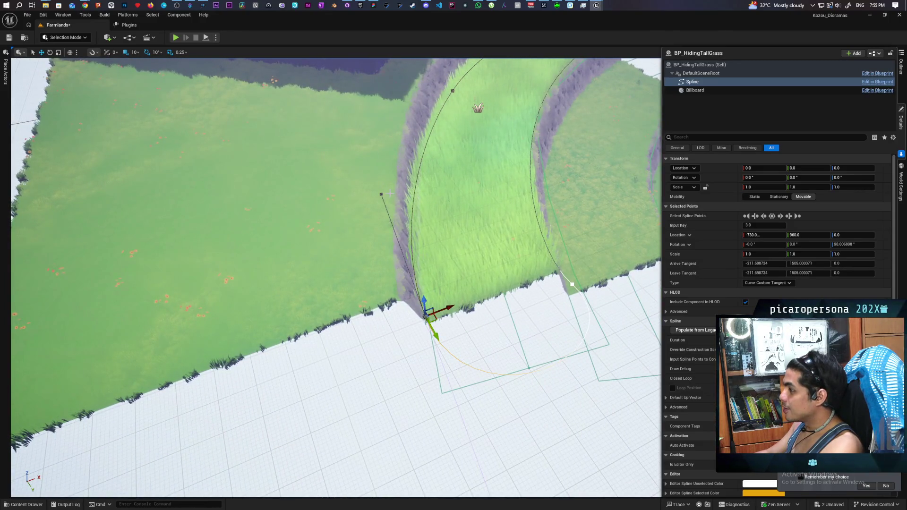
Step: Drag the spline's end point down to the terrace corner, then reselect BP_HidingTallGrass
{"action": "left_click_drag", "start_coordinate": [388, 196], "coordinate": [394, 207]}
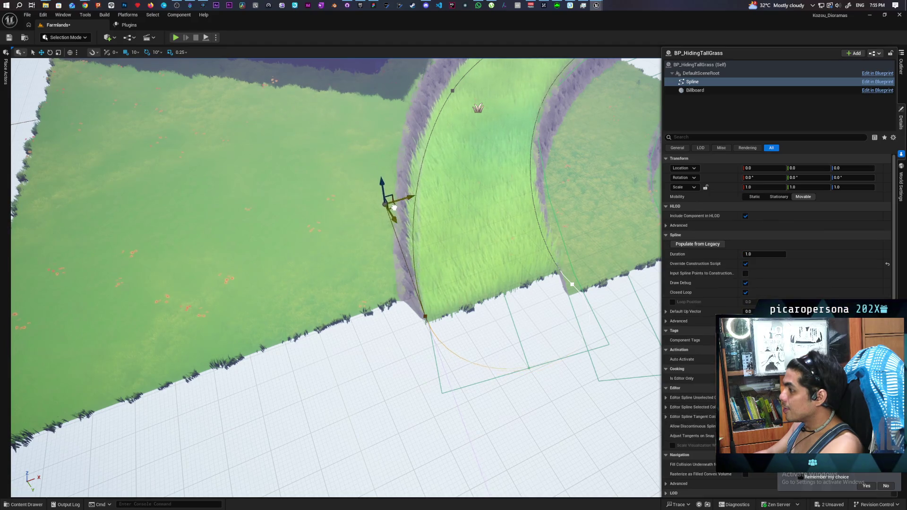
{"action": "left_click", "coordinate": [409, 218]}
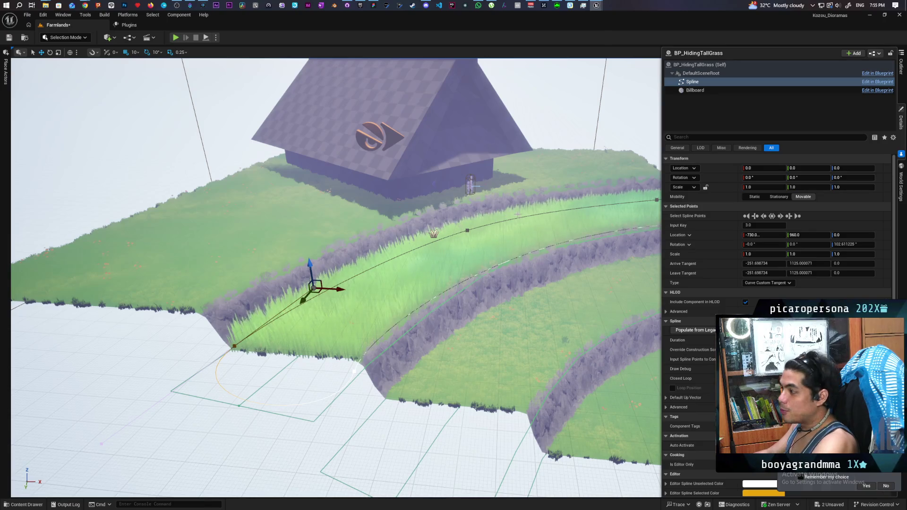
{"action": "left_click", "coordinate": [434, 233]}
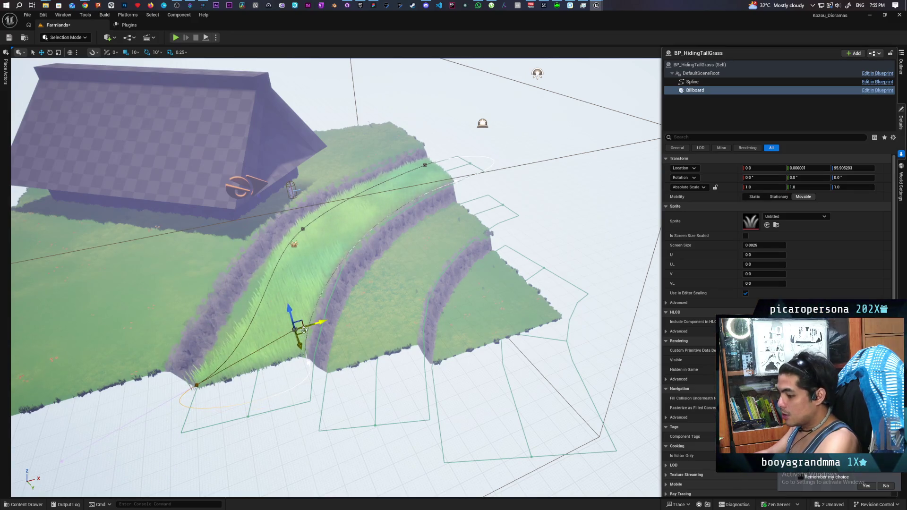
{"action": "left_click", "coordinate": [335, 123]}
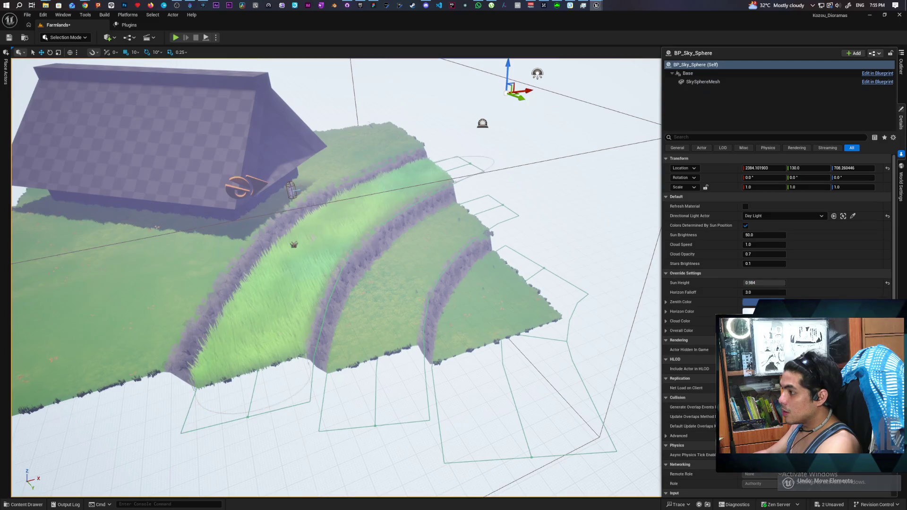
{"action": "left_click", "coordinate": [294, 245]}
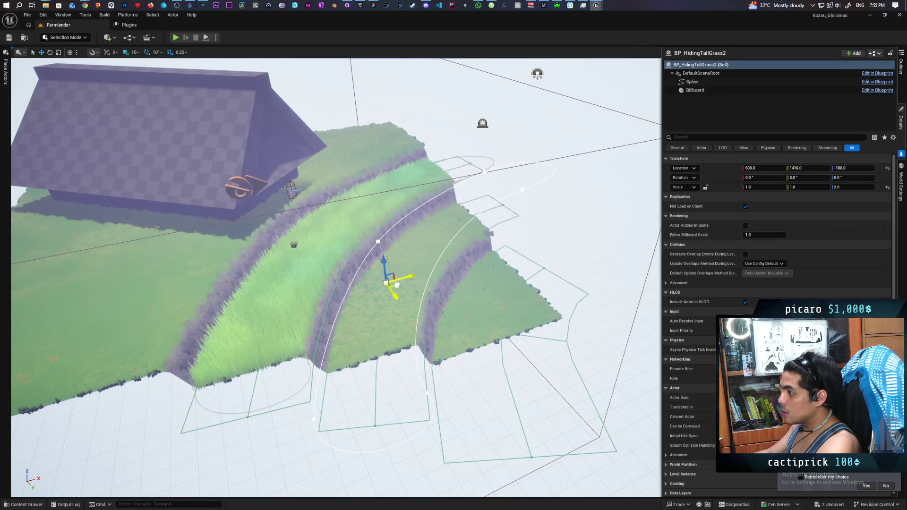
Step: Alt-drag a duplicate of BP_HidingTallGrass onto the next terrace and nudge it into place
{"action": "mouse_move", "coordinate": [393, 286]}
{"action": "left_mouse_down"}
{"action": "mouse_move", "coordinate": [468, 289]}
{"action": "mouse_move", "coordinate": [503, 312]}
{"action": "mouse_move", "coordinate": [487, 371]}
{"action": "left_mouse_up"}
{"action": "left_click_drag", "start_coordinate": [426, 300], "coordinate": [425, 300]}
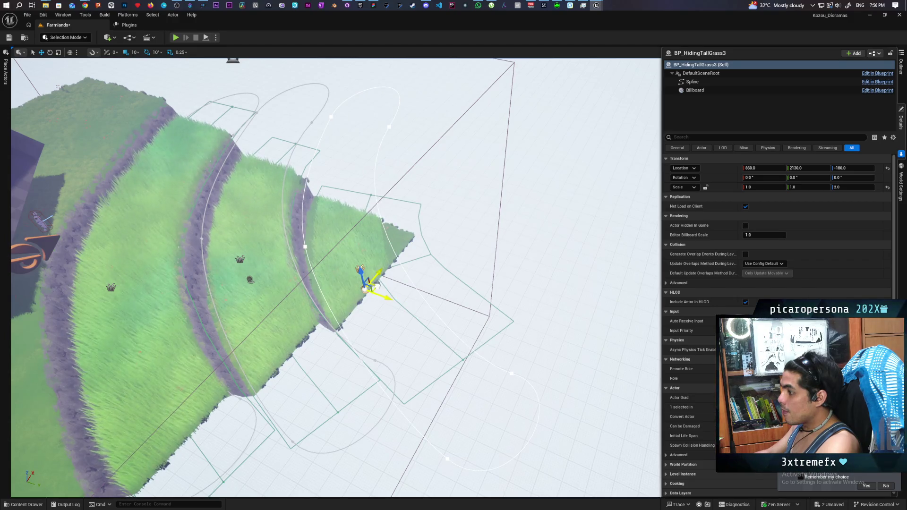
{"action": "left_click_drag", "start_coordinate": [372, 286], "coordinate": [372, 285]}
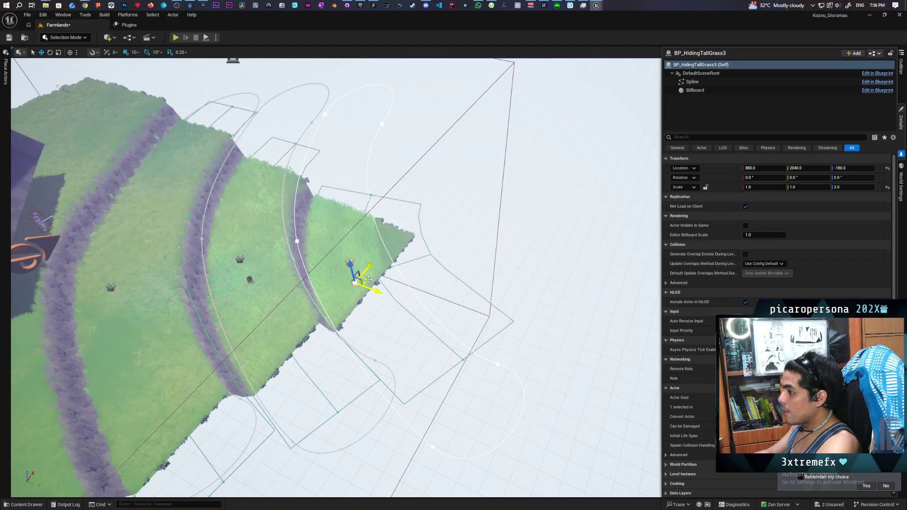
Step: Move the copy's spline points outward to follow the terrace curve, then select BP_HidingTallGrass2
{"action": "left_click", "coordinate": [494, 360]}
{"action": "left_click_drag", "start_coordinate": [505, 360], "coordinate": [514, 339]}
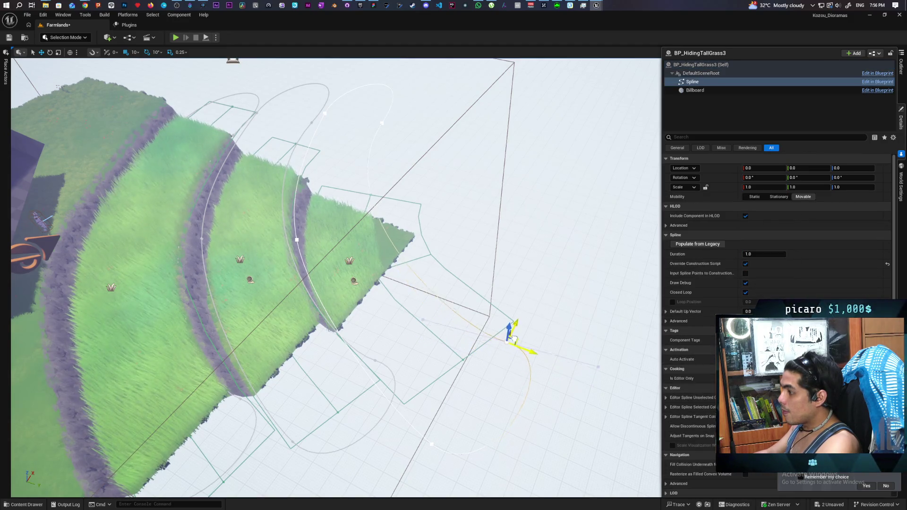
{"action": "left_click_drag", "start_coordinate": [542, 309], "coordinate": [559, 294]}
{"action": "mouse_move", "coordinate": [439, 290]}
{"action": "left_mouse_down"}
{"action": "mouse_move", "coordinate": [425, 283]}
{"action": "mouse_move", "coordinate": [416, 293]}
{"action": "mouse_move", "coordinate": [425, 302]}
{"action": "left_mouse_up"}
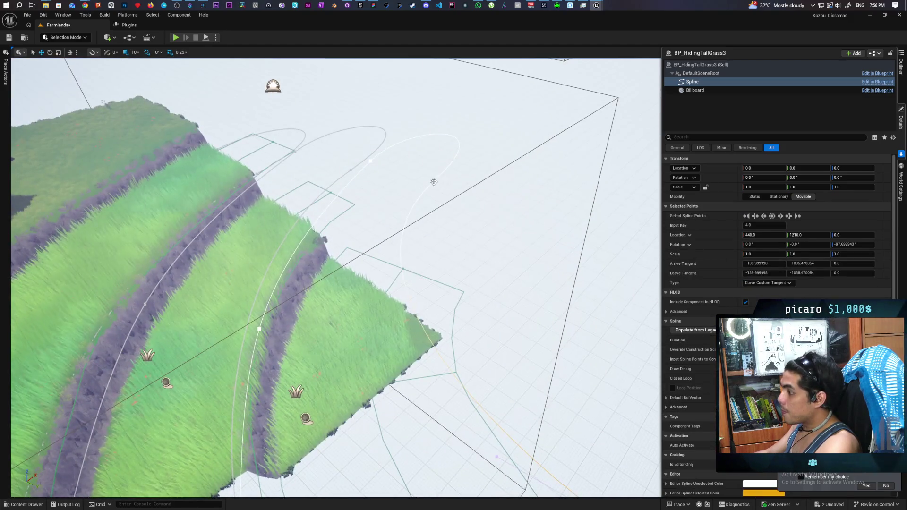
{"action": "left_click_drag", "start_coordinate": [445, 182], "coordinate": [480, 188]}
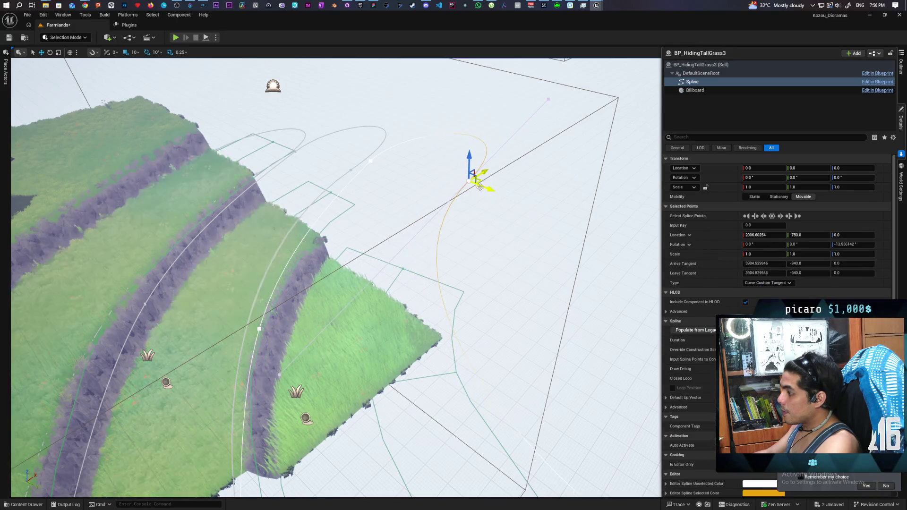
{"action": "mouse_move", "coordinate": [495, 305]}
{"action": "left_mouse_down"}
{"action": "mouse_move", "coordinate": [452, 298]}
{"action": "mouse_move", "coordinate": [447, 241]}
{"action": "mouse_move", "coordinate": [446, 255]}
{"action": "mouse_move", "coordinate": [428, 260]}
{"action": "mouse_move", "coordinate": [424, 245]}
{"action": "mouse_move", "coordinate": [411, 260]}
{"action": "left_mouse_up"}
{"action": "left_click_drag", "start_coordinate": [408, 166], "coordinate": [408, 167]}
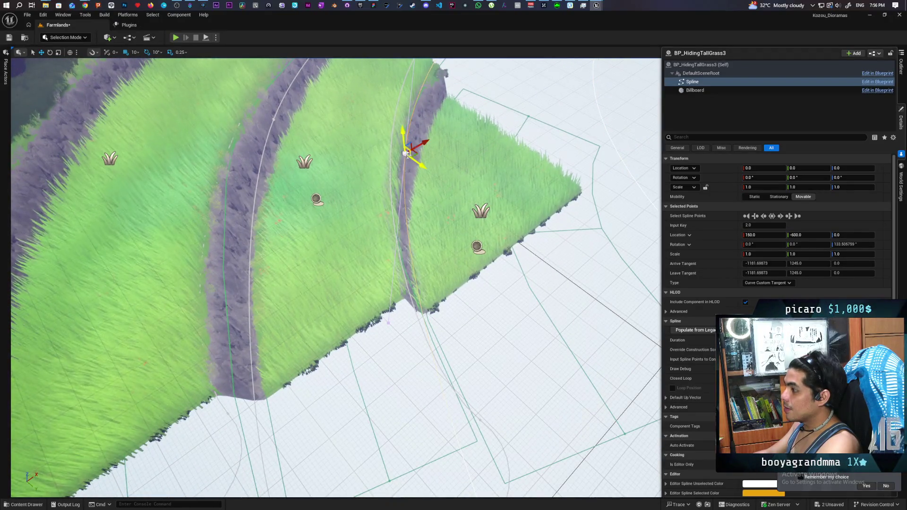
{"action": "left_click", "coordinate": [408, 166]}
{"action": "left_click_drag", "start_coordinate": [408, 167], "coordinate": [409, 166]}
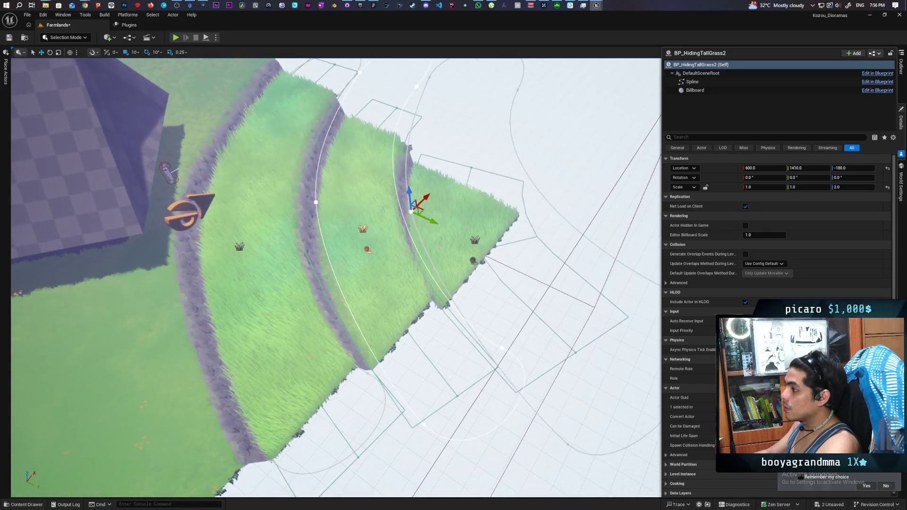
Step: Move a BP_HidingTallGrass2 spline point toward the terrace edge, setting its Y to -970
{"action": "left_click", "coordinate": [501, 349]}
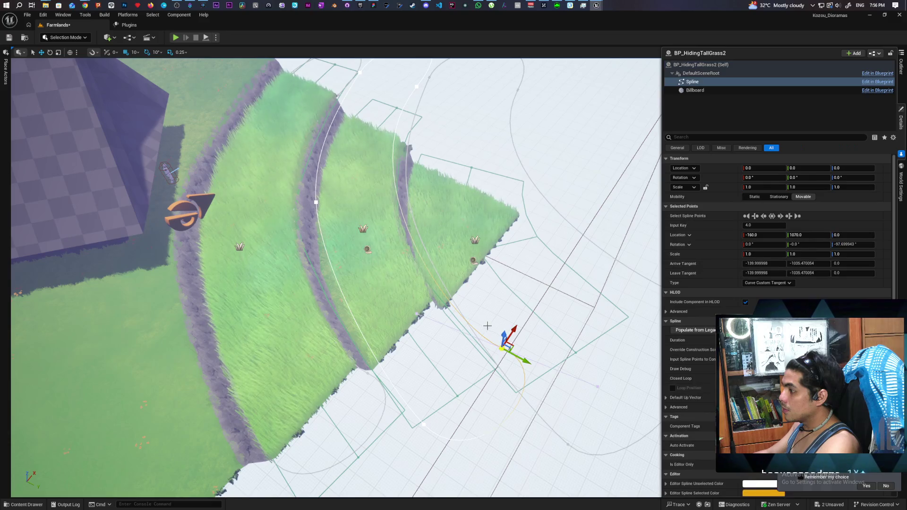
{"action": "left_click_drag", "start_coordinate": [514, 343], "coordinate": [502, 350]}
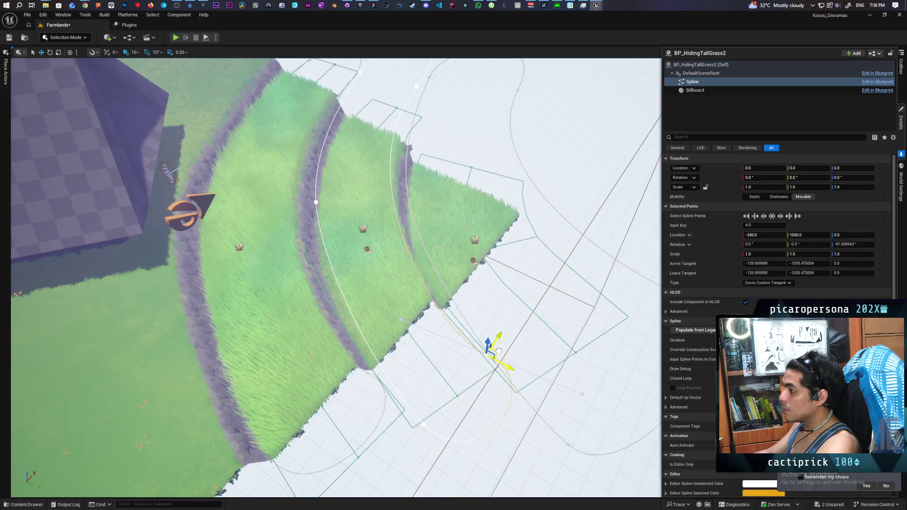
{"action": "left_click_drag", "start_coordinate": [453, 268], "coordinate": [444, 270]}
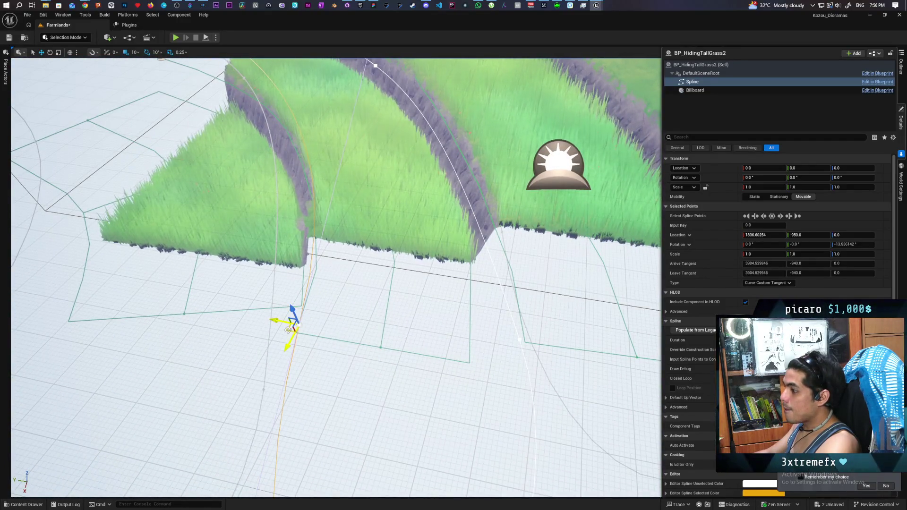
{"action": "left_click_drag", "start_coordinate": [290, 330], "coordinate": [290, 332]}
Step: Pull back over the terraces, select the sky sphere and return to landscape editing
{"action": "left_click_drag", "start_coordinate": [453, 268], "coordinate": [454, 267]}
{"action": "left_click", "coordinate": [454, 267]}
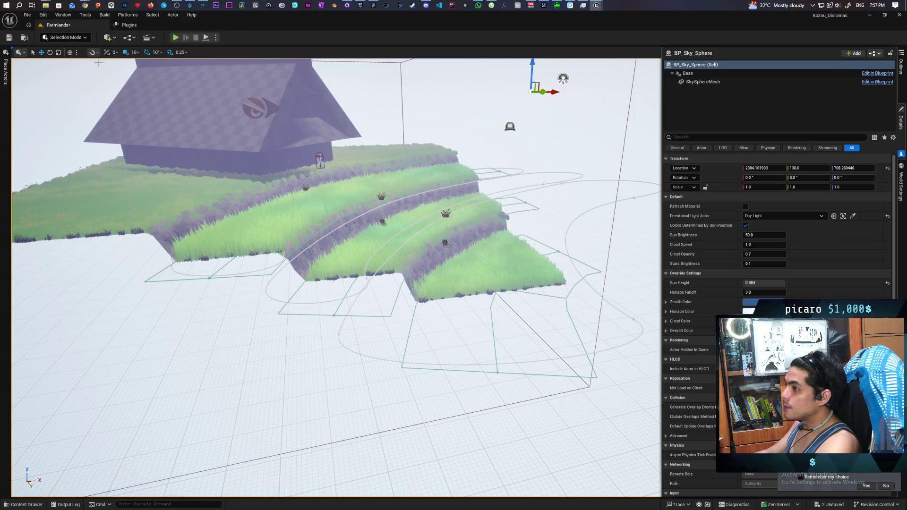
{"action": "key", "text": "shift+2"}
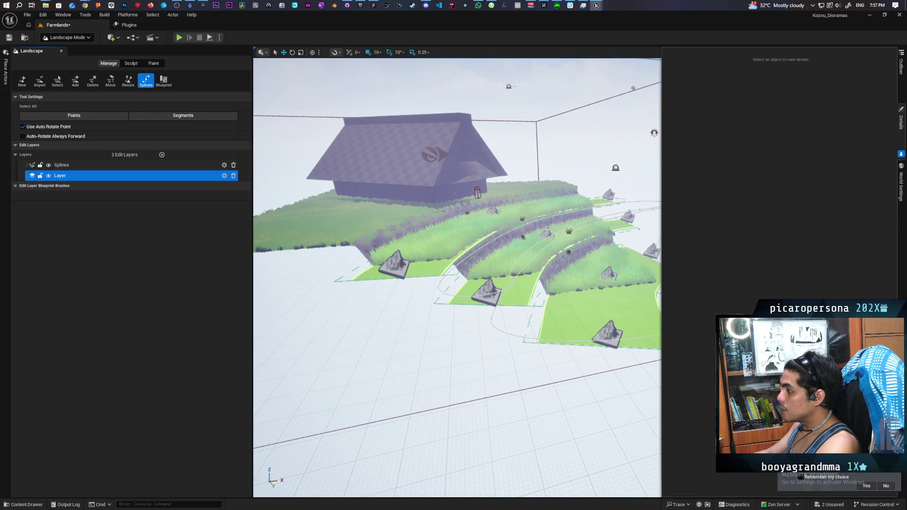
Step: Select three landscape spline points and bring the view in close to the terraces
{"action": "left_click", "coordinate": [547, 232]}
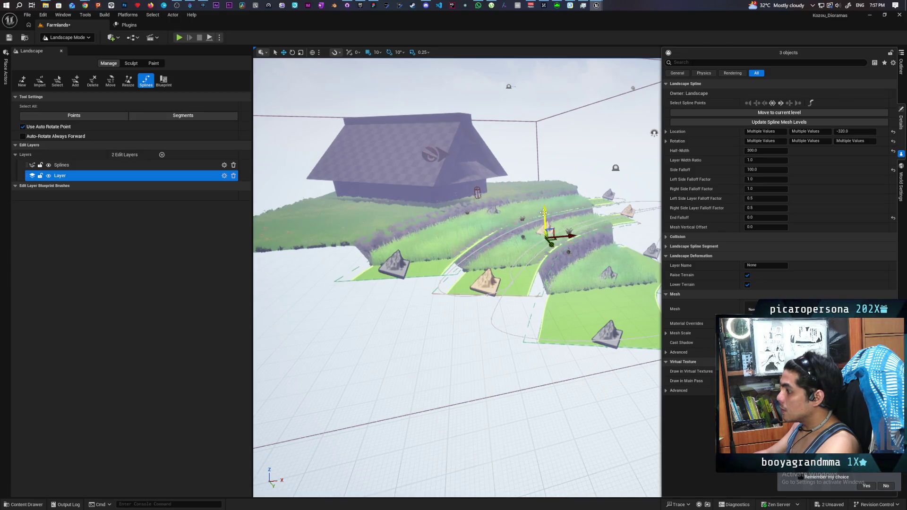
{"action": "mouse_move", "coordinate": [564, 249]}
{"action": "left_mouse_down"}
{"action": "mouse_move", "coordinate": [539, 222]}
{"action": "mouse_move", "coordinate": [559, 233]}
{"action": "left_mouse_up"}
{"action": "left_click_drag", "start_coordinate": [551, 166], "coordinate": [547, 168]}
{"action": "left_click_drag", "start_coordinate": [532, 163], "coordinate": [557, 142]}
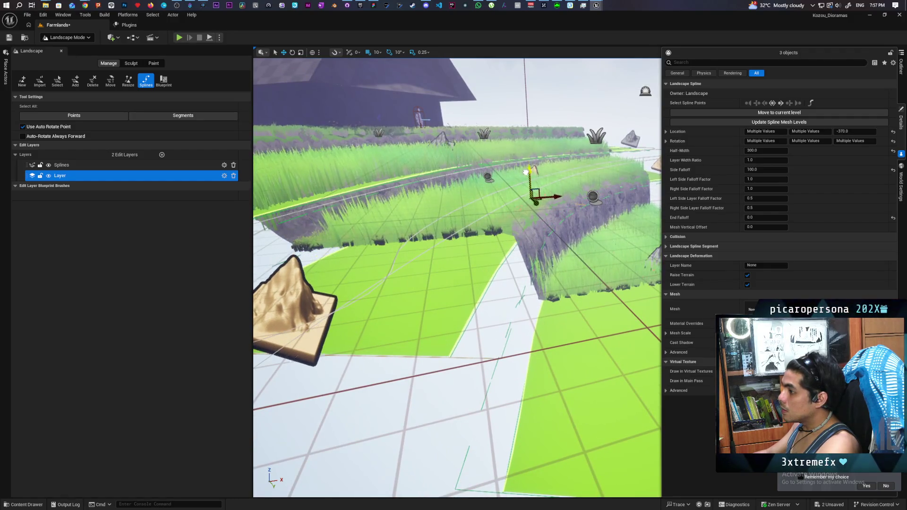
{"action": "left_click_drag", "start_coordinate": [525, 172], "coordinate": [454, 157]}
Step: Raise the spline points from Z -370 to -360, then return to Selection Mode
{"action": "mouse_move", "coordinate": [570, 205]}
{"action": "left_mouse_down"}
{"action": "mouse_move", "coordinate": [563, 220]}
{"action": "mouse_move", "coordinate": [567, 214]}
{"action": "left_mouse_up"}
{"action": "left_click", "coordinate": [567, 219]}
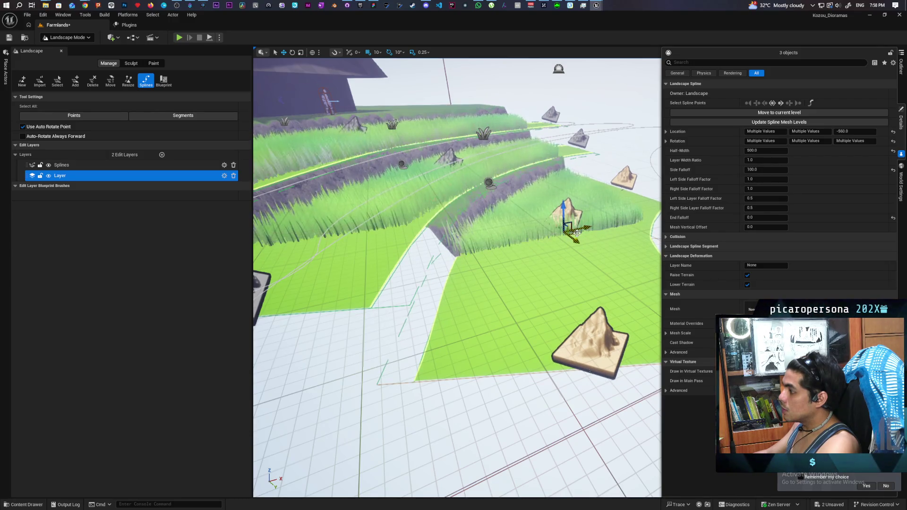
{"action": "mouse_move", "coordinate": [585, 230]}
{"action": "left_mouse_down"}
{"action": "mouse_move", "coordinate": [472, 246]}
{"action": "mouse_move", "coordinate": [473, 281]}
{"action": "mouse_move", "coordinate": [503, 305]}
{"action": "mouse_move", "coordinate": [501, 277]}
{"action": "mouse_move", "coordinate": [472, 236]}
{"action": "mouse_move", "coordinate": [362, 128]}
{"action": "left_mouse_up"}
{"action": "left_click", "coordinate": [68, 38]}
{"action": "left_click", "coordinate": [59, 49]}
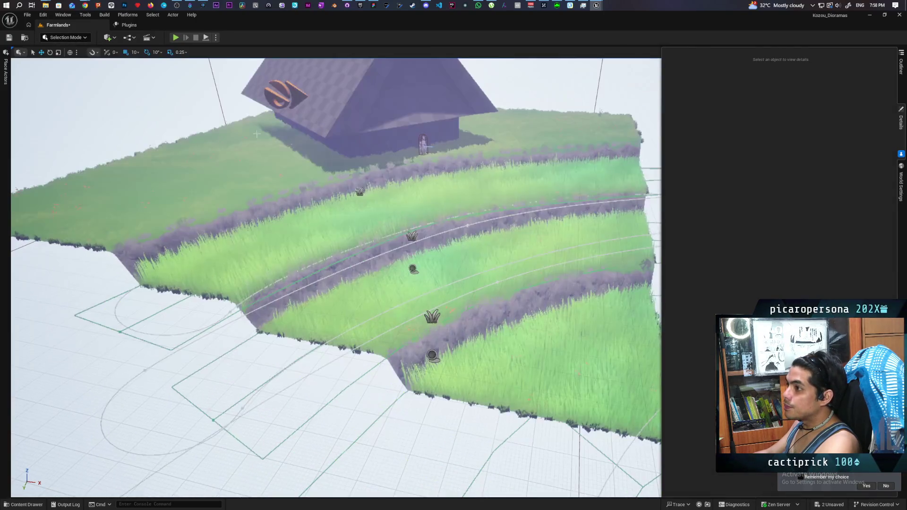
Step: Save the Farmlands level and select the landscape to view its Virtual Texture and Landscape Material settings
{"action": "key", "text": "ctrl+s"}
{"action": "mouse_move", "coordinate": [379, 200]}
{"action": "left_mouse_down"}
{"action": "mouse_move", "coordinate": [368, 158]}
{"action": "mouse_move", "coordinate": [369, 226]}
{"action": "left_mouse_up"}
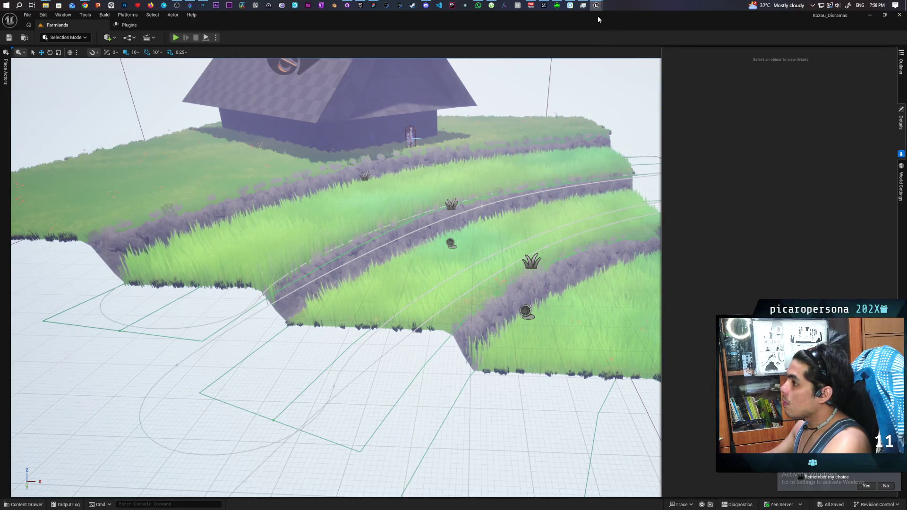
{"action": "left_click", "coordinate": [208, 192]}
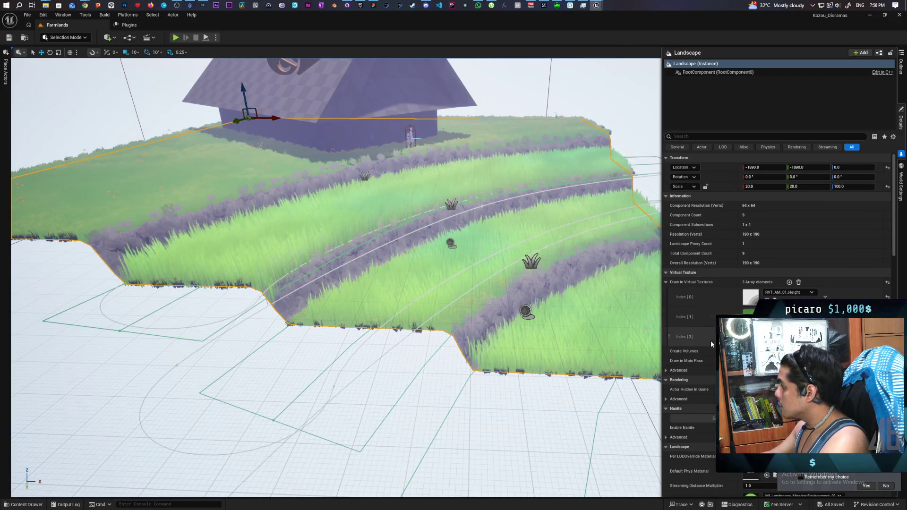
{"action": "scroll", "coordinate": [710, 342], "scroll_direction": "down", "scroll_amount": 4}
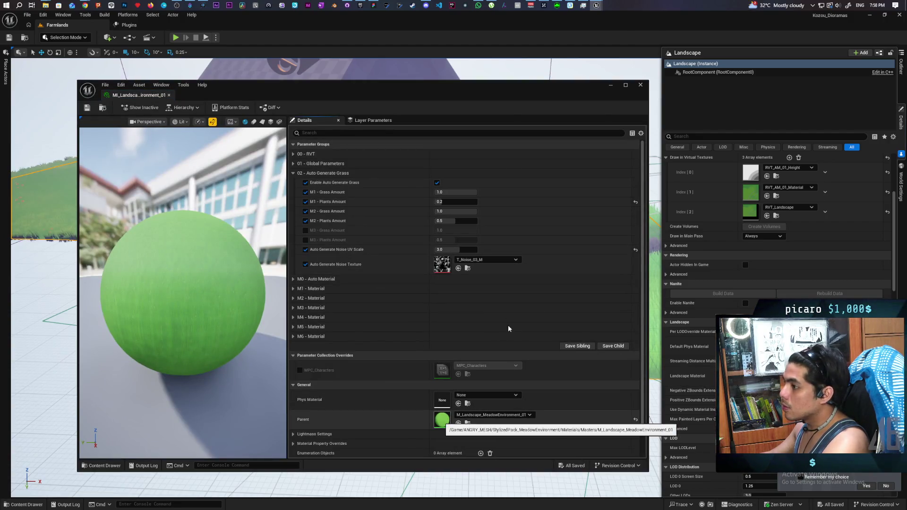
{"action": "double_click", "coordinate": [443, 421]}
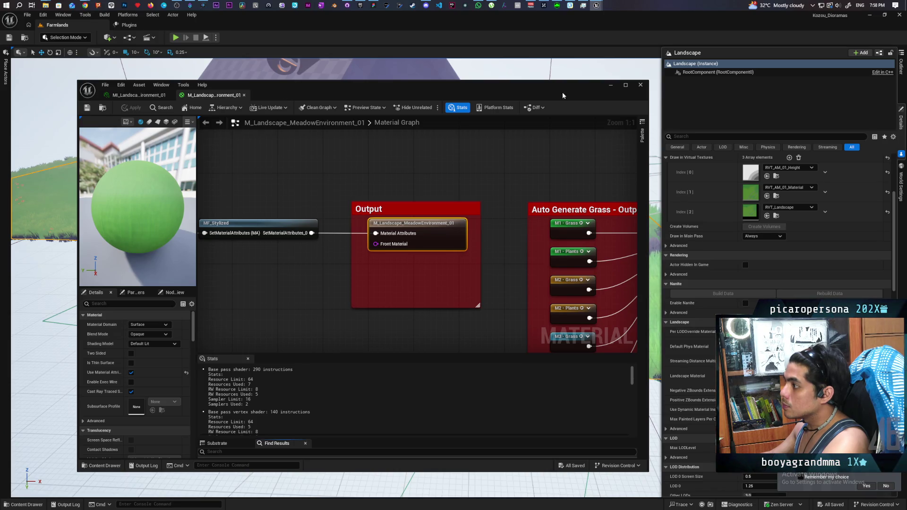
{"action": "left_click", "coordinate": [611, 85]}
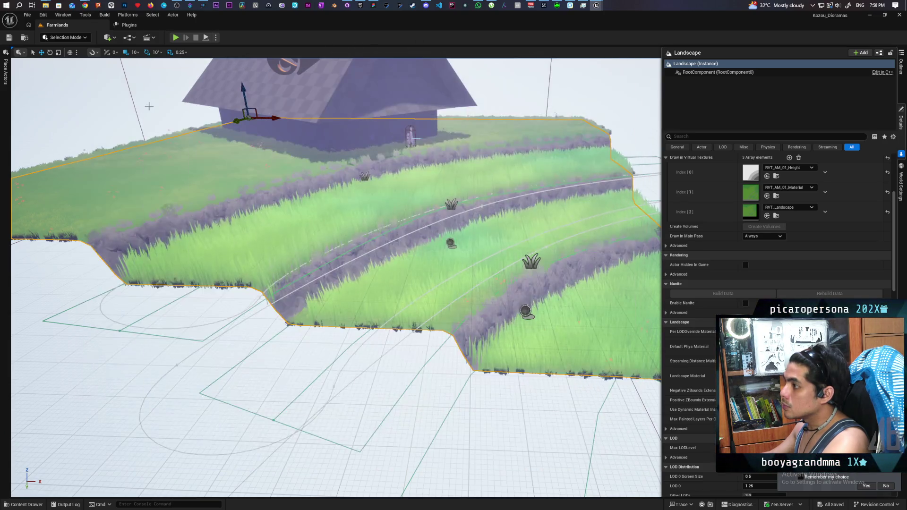
{"action": "left_click", "coordinate": [72, 39]}
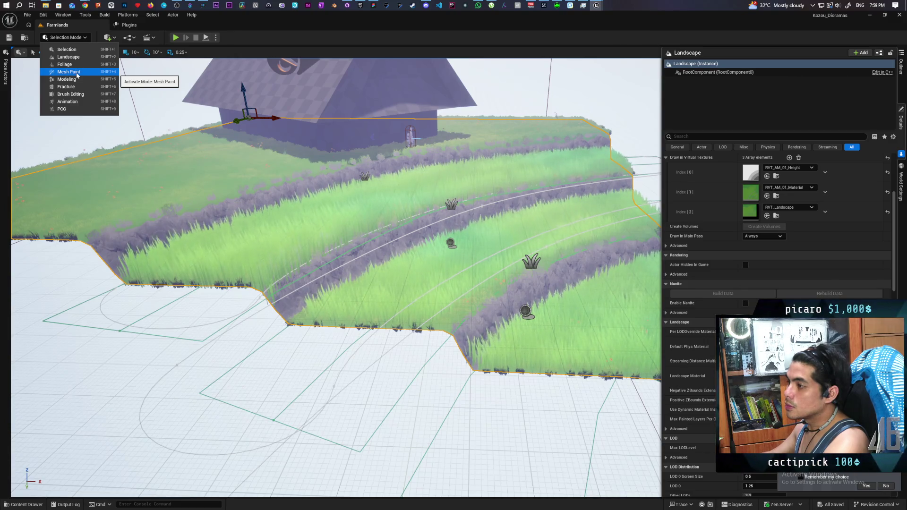
{"action": "left_click", "coordinate": [67, 49]}
{"action": "key", "text": "shift+2"}
{"action": "left_click", "coordinate": [153, 63]}
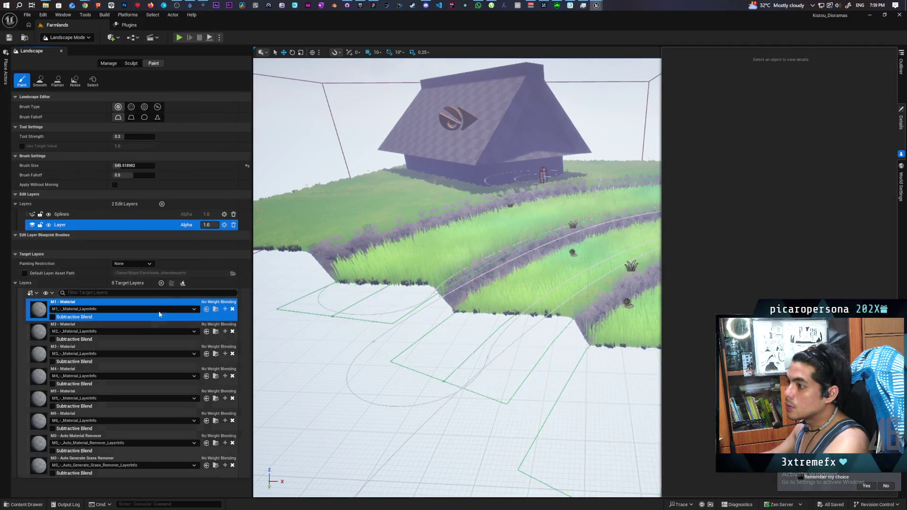
{"action": "left_click", "coordinate": [89, 325]}
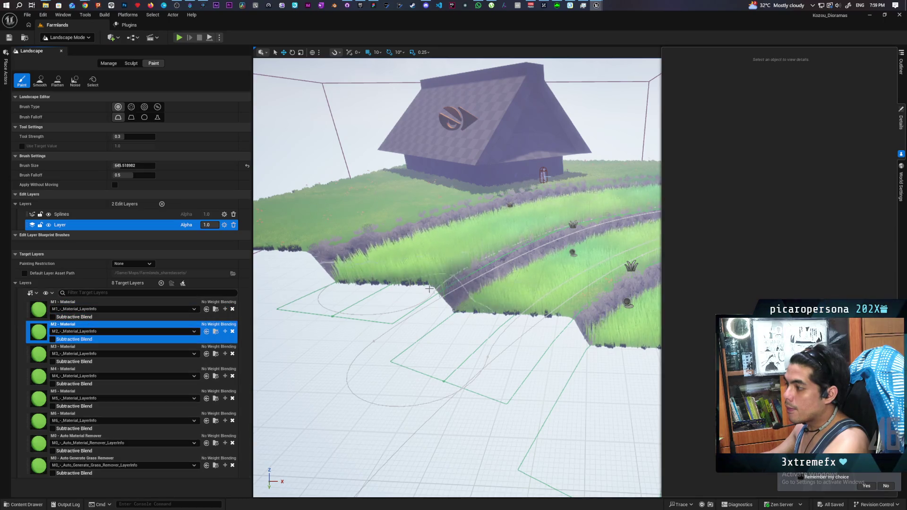
{"action": "scroll", "coordinate": [502, 290], "scroll_direction": "up", "scroll_amount": 10}
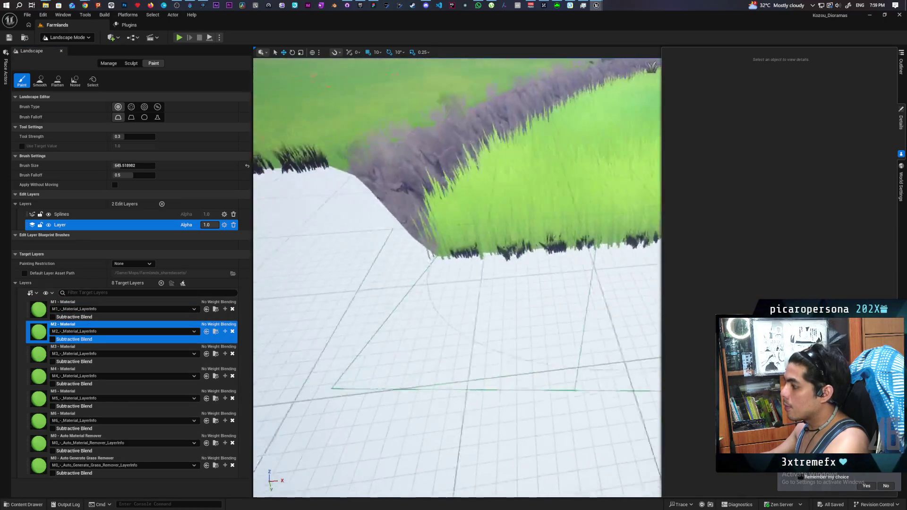
{"action": "scroll", "coordinate": [458, 278], "scroll_direction": "down", "scroll_amount": 8}
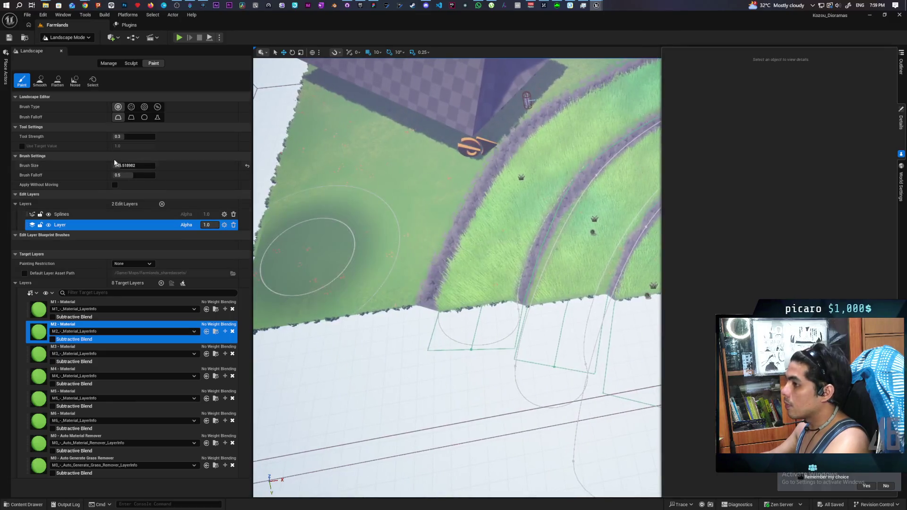
{"action": "left_click", "coordinate": [116, 136]}
{"action": "type", "text": "1"}
{"action": "key", "text": "Return"}
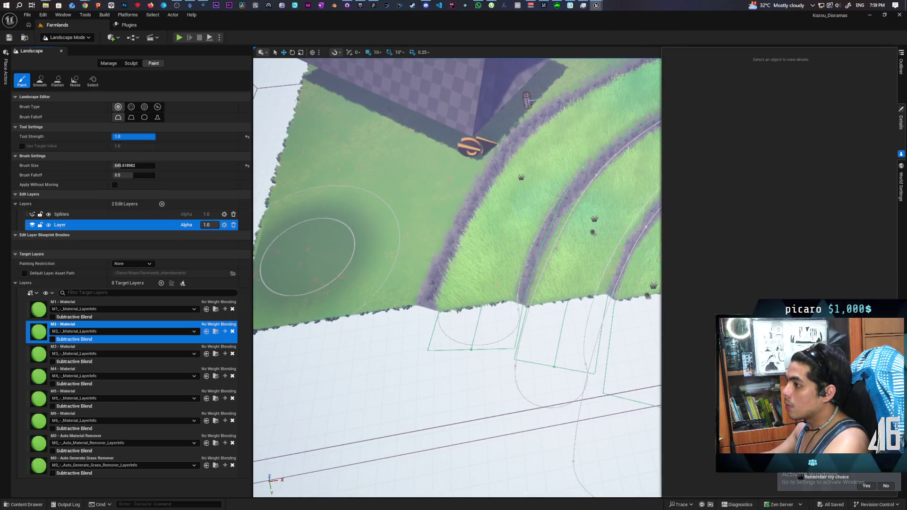
{"action": "left_click_drag", "start_coordinate": [134, 166], "coordinate": [124, 165]}
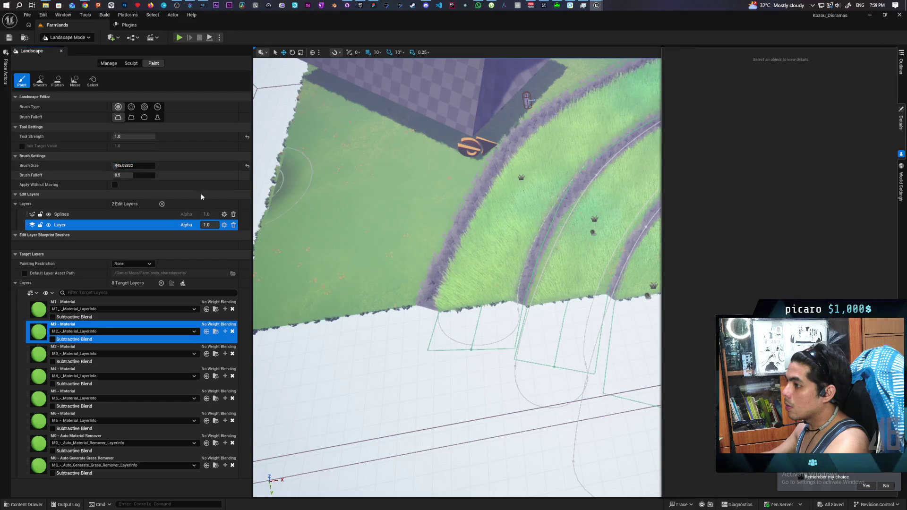
{"action": "left_click_drag", "start_coordinate": [487, 278], "coordinate": [493, 265]}
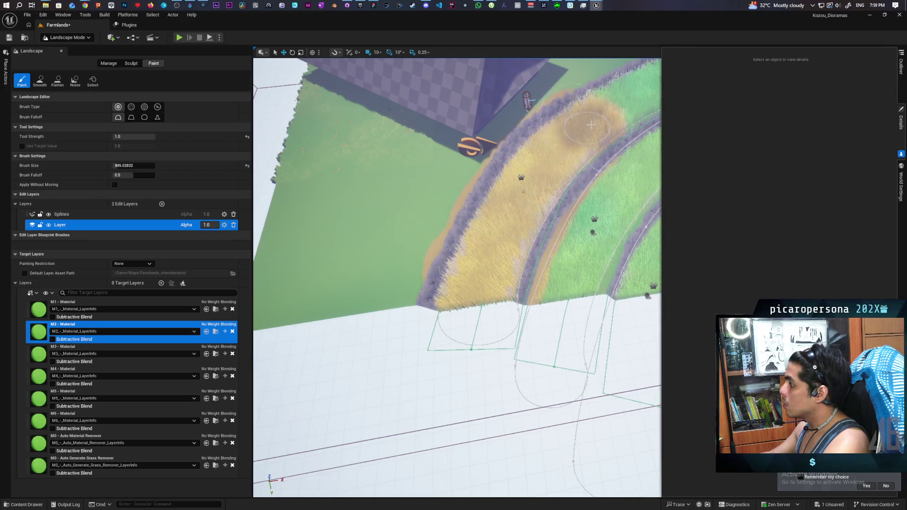
{"action": "mouse_move", "coordinate": [643, 97]}
{"action": "left_mouse_down"}
{"action": "mouse_move", "coordinate": [567, 133]}
{"action": "mouse_move", "coordinate": [545, 159]}
{"action": "left_mouse_up"}
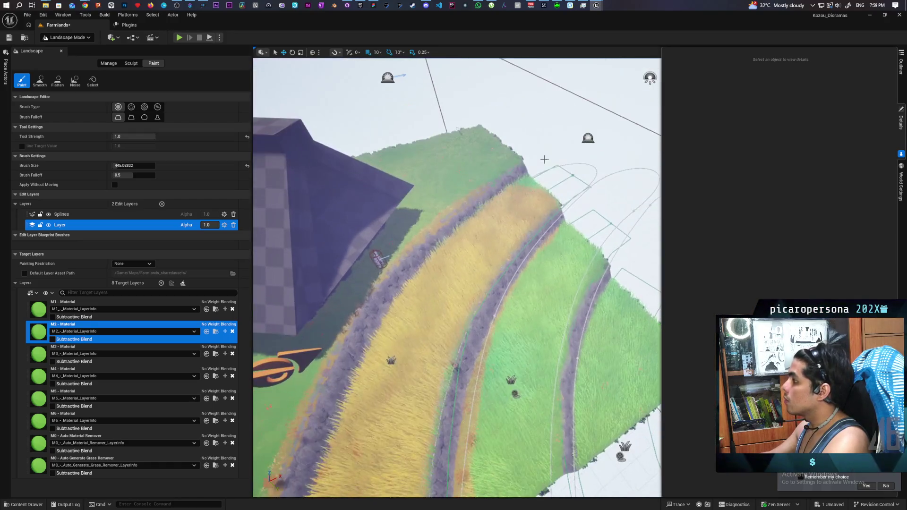
{"action": "left_click_drag", "start_coordinate": [515, 218], "coordinate": [527, 204]}
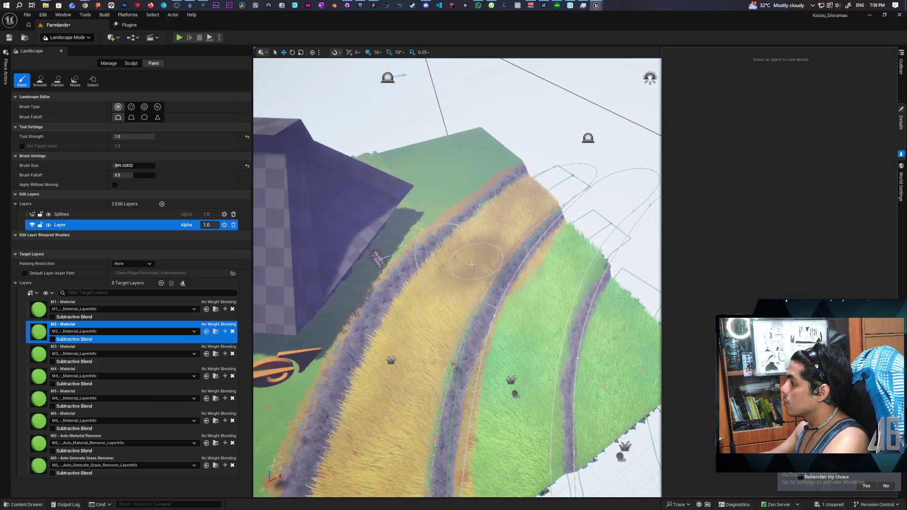
{"action": "left_click_drag", "start_coordinate": [472, 264], "coordinate": [464, 260]}
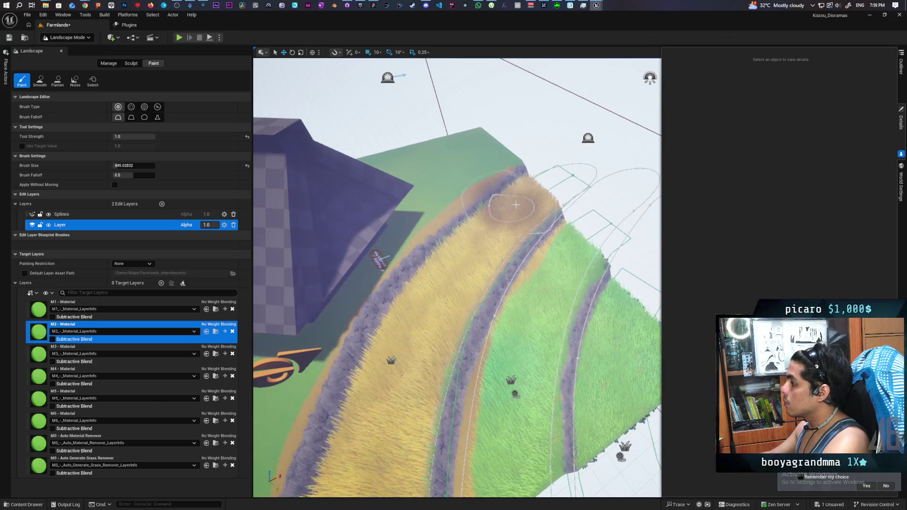
{"action": "scroll", "coordinate": [509, 230], "scroll_direction": "up", "scroll_amount": 10}
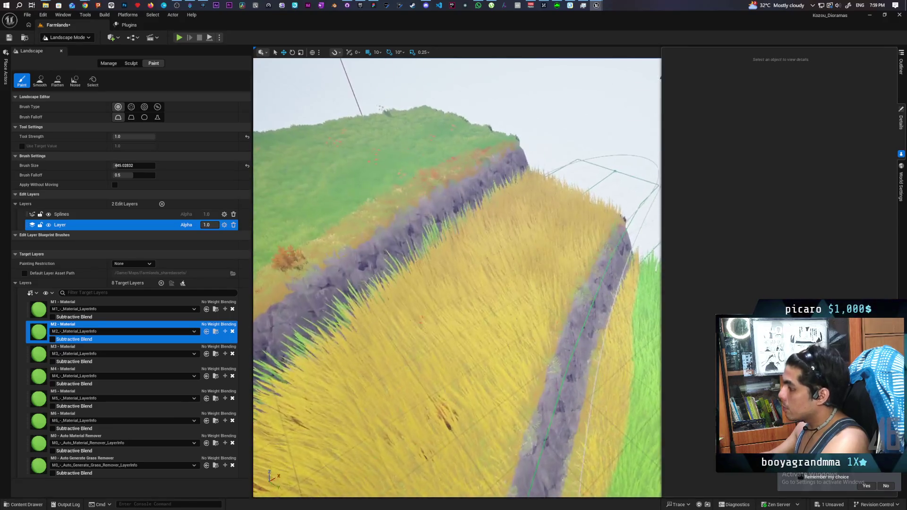
{"action": "scroll", "coordinate": [458, 278], "scroll_direction": "up", "scroll_amount": 10}
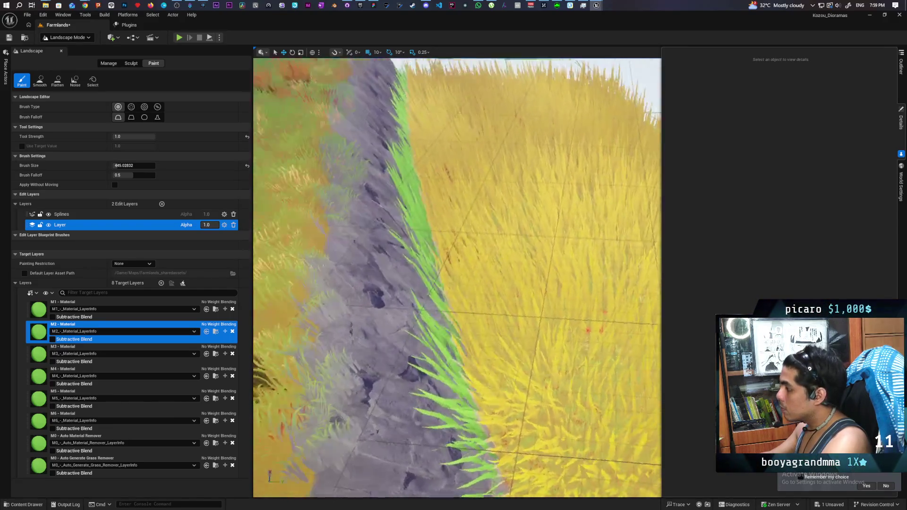
{"action": "scroll", "coordinate": [458, 278], "scroll_direction": "down", "scroll_amount": 10}
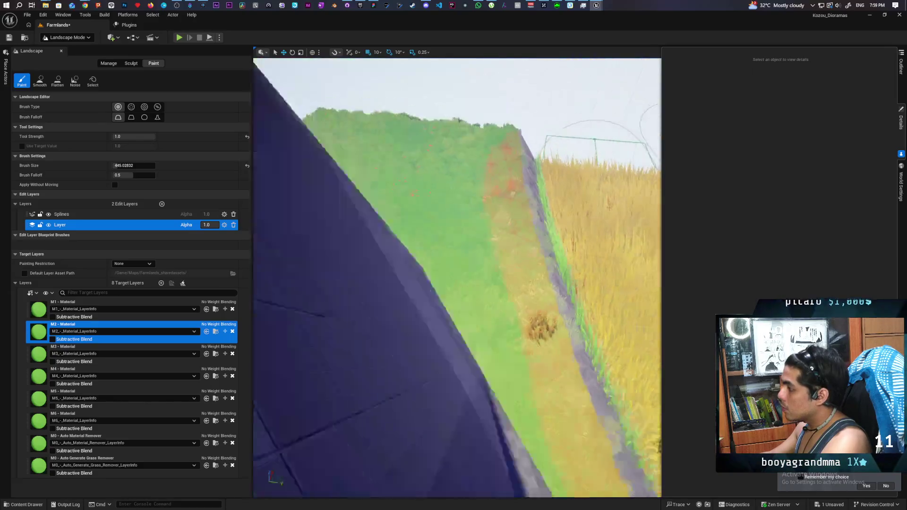
{"action": "scroll", "coordinate": [492, 198], "scroll_direction": "down", "scroll_amount": 3}
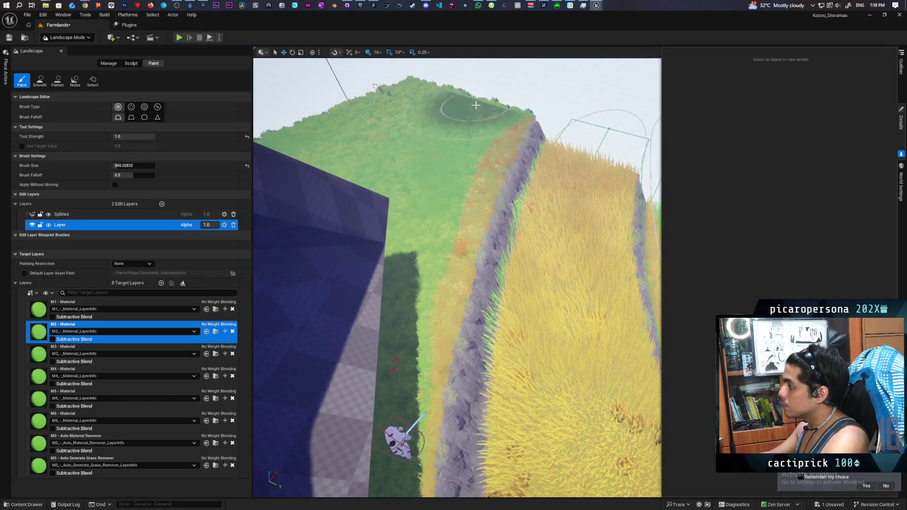
{"action": "left_click_drag", "start_coordinate": [470, 119], "coordinate": [433, 192]}
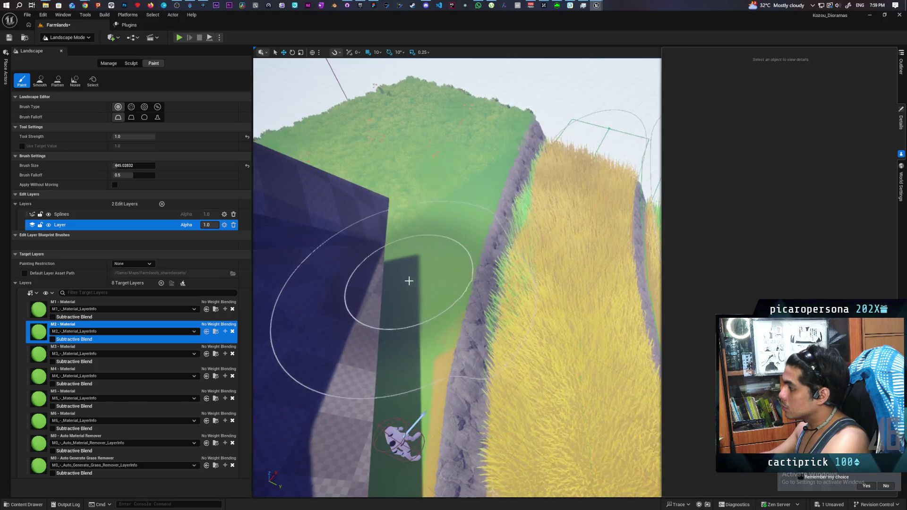
{"action": "scroll", "coordinate": [400, 308], "scroll_direction": "up", "scroll_amount": 5}
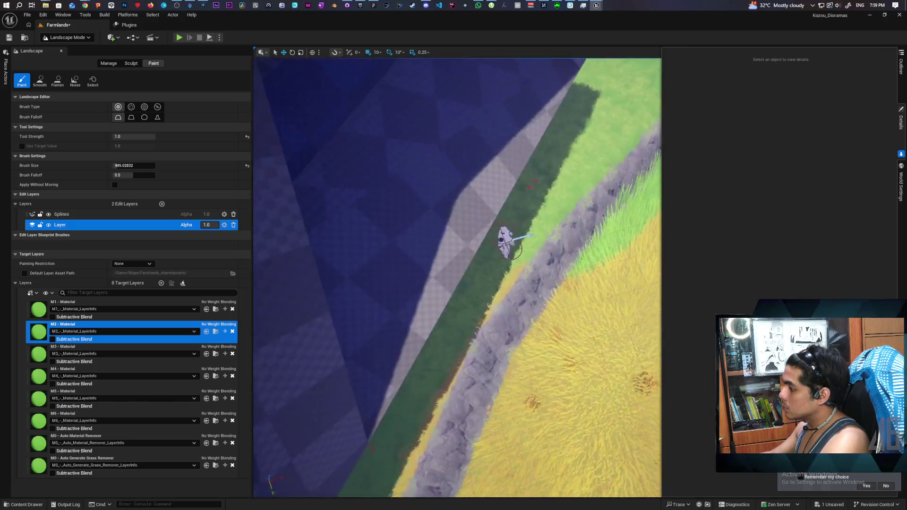
{"action": "scroll", "coordinate": [406, 298], "scroll_direction": "down", "scroll_amount": 5}
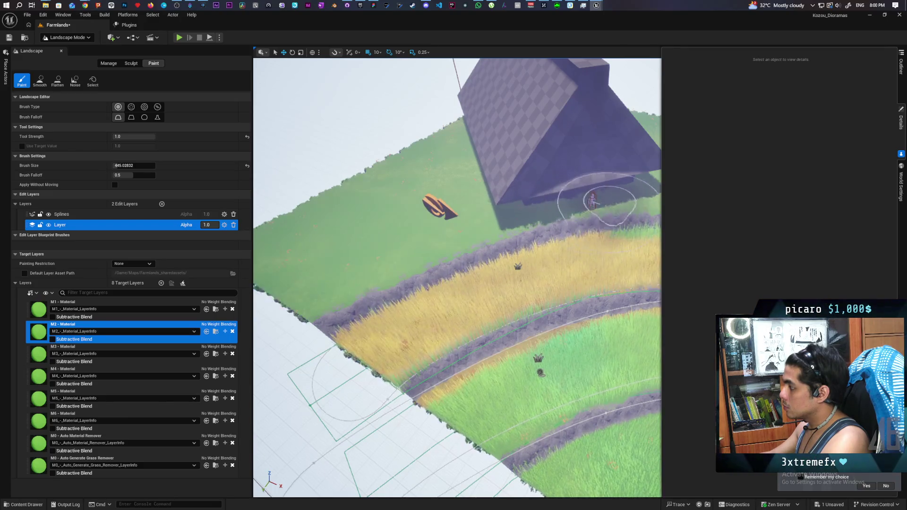
{"action": "scroll", "coordinate": [597, 199], "scroll_direction": "down", "scroll_amount": 4}
{"action": "scroll", "coordinate": [597, 198], "scroll_direction": "up", "scroll_amount": 6}
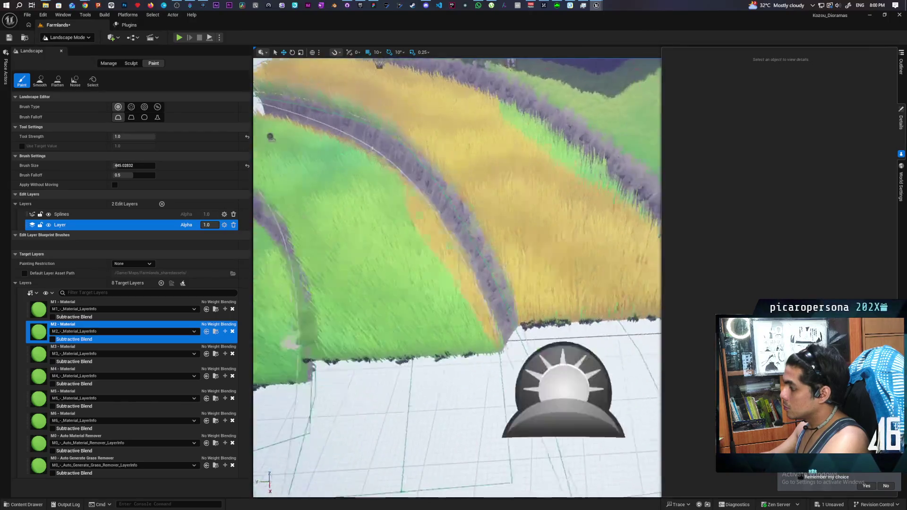
{"action": "scroll", "coordinate": [457, 278], "scroll_direction": "down", "scroll_amount": 3}
{"action": "scroll", "coordinate": [458, 278], "scroll_direction": "up", "scroll_amount": 4}
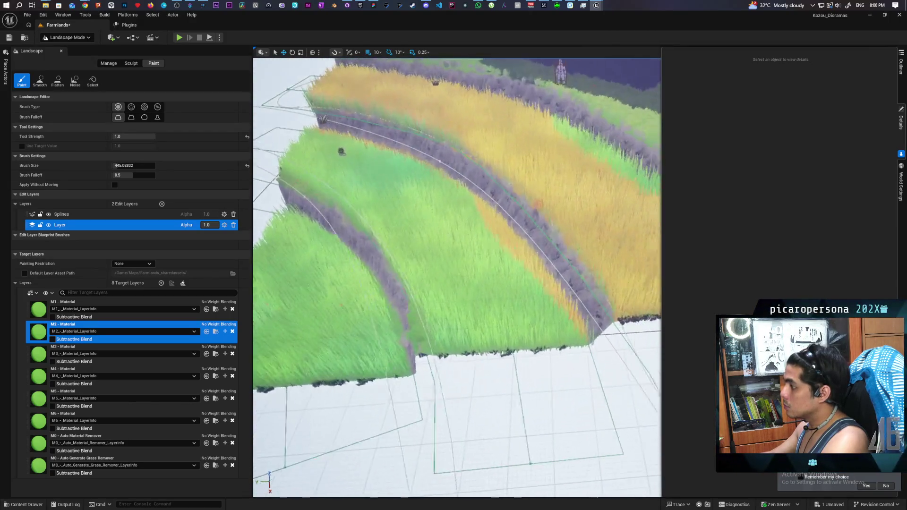
{"action": "scroll", "coordinate": [591, 208], "scroll_direction": "up", "scroll_amount": 2}
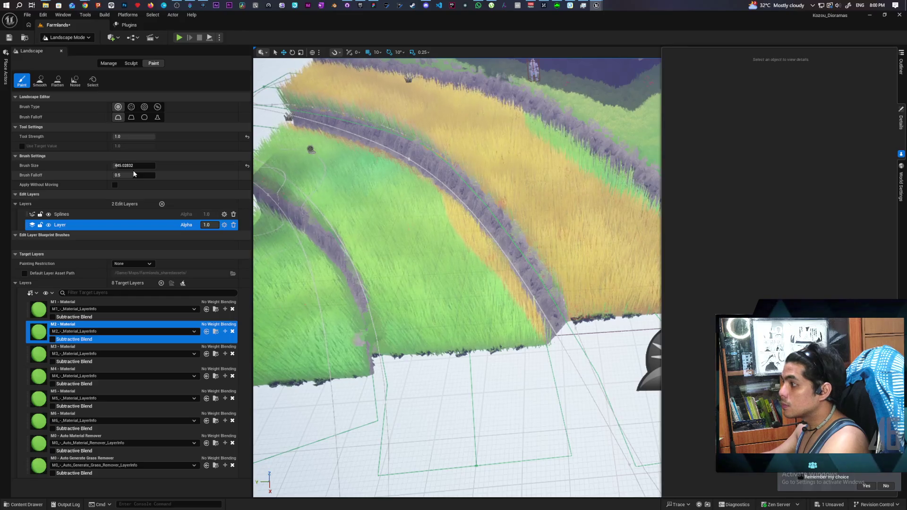
{"action": "left_click", "coordinate": [142, 137]}
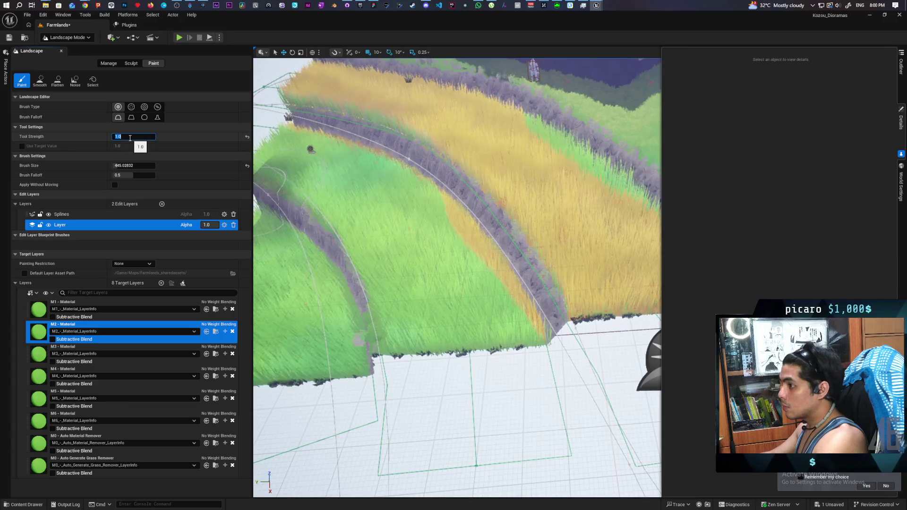
{"action": "type", "text": "5"}
Step: Paint M2 wheat across the lower terrace at tool strength 0.5
{"action": "left_click_drag", "start_coordinate": [319, 166], "coordinate": [361, 190]}
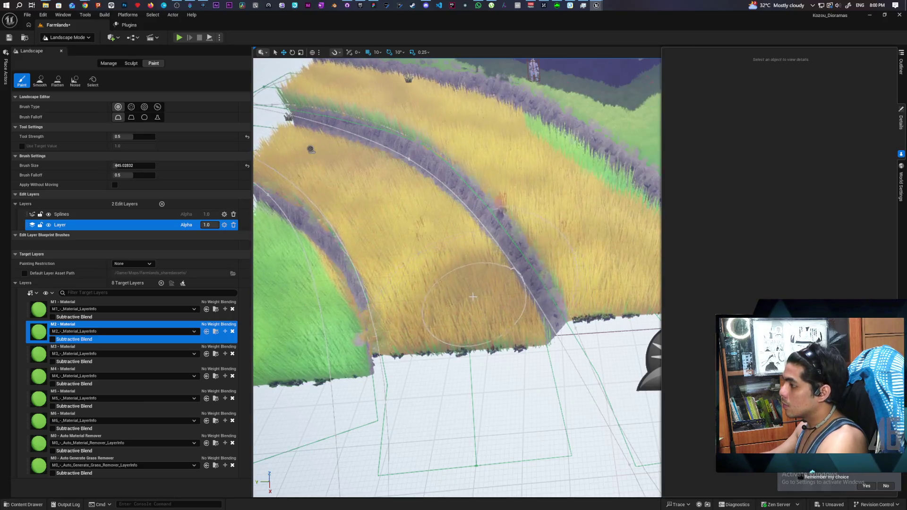
{"action": "scroll", "coordinate": [473, 297], "scroll_direction": "down", "scroll_amount": 5}
{"action": "scroll", "coordinate": [473, 296], "scroll_direction": "up", "scroll_amount": 5}
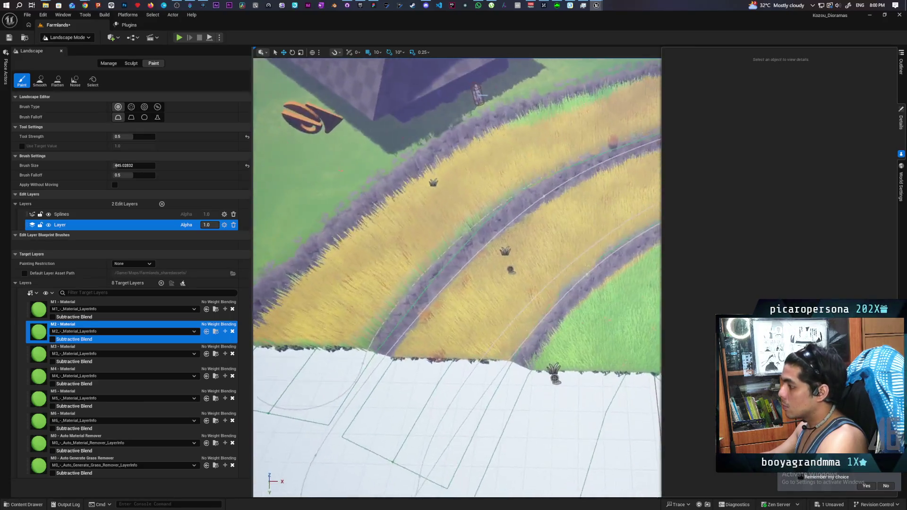
{"action": "scroll", "coordinate": [302, 373], "scroll_direction": "up", "scroll_amount": 5}
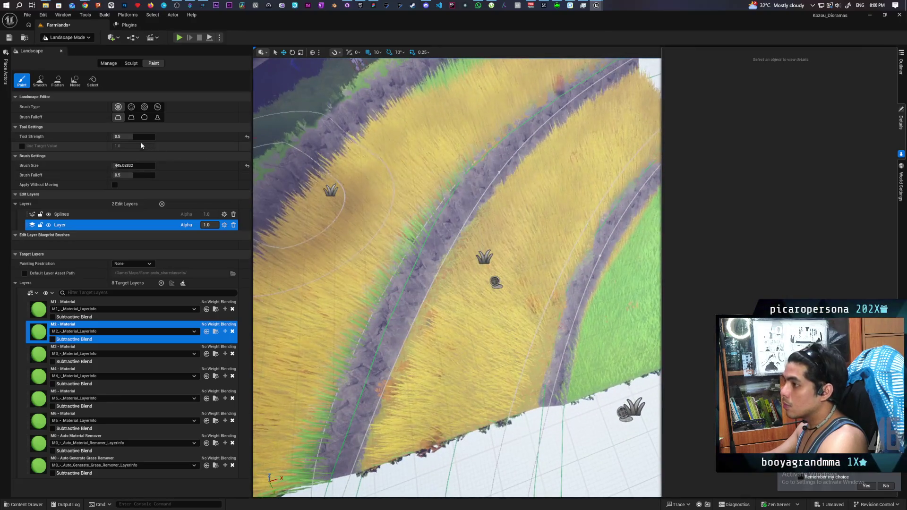
Step: Lower tool strength to 0.2 and paint more wheat over the middle terrace
{"action": "left_click", "coordinate": [121, 137]}
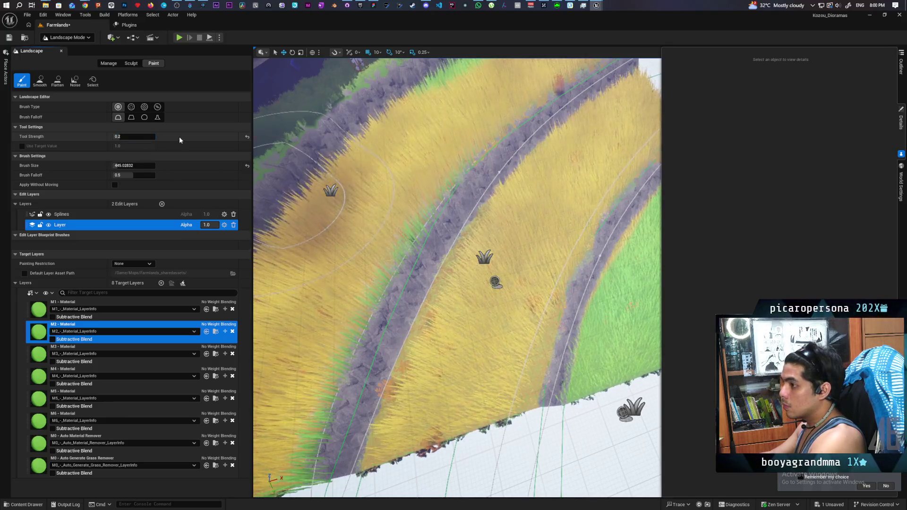
{"action": "key", "text": "Return"}
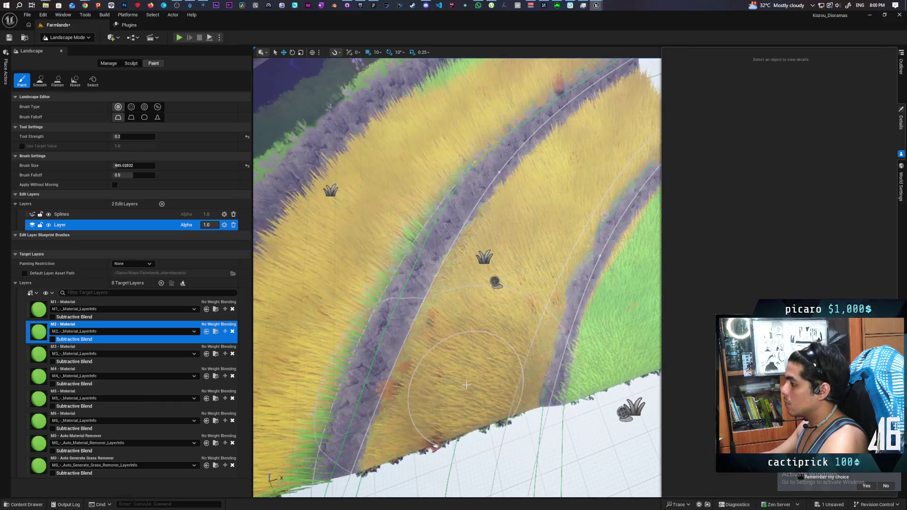
{"action": "left_click_drag", "start_coordinate": [467, 385], "coordinate": [516, 276]}
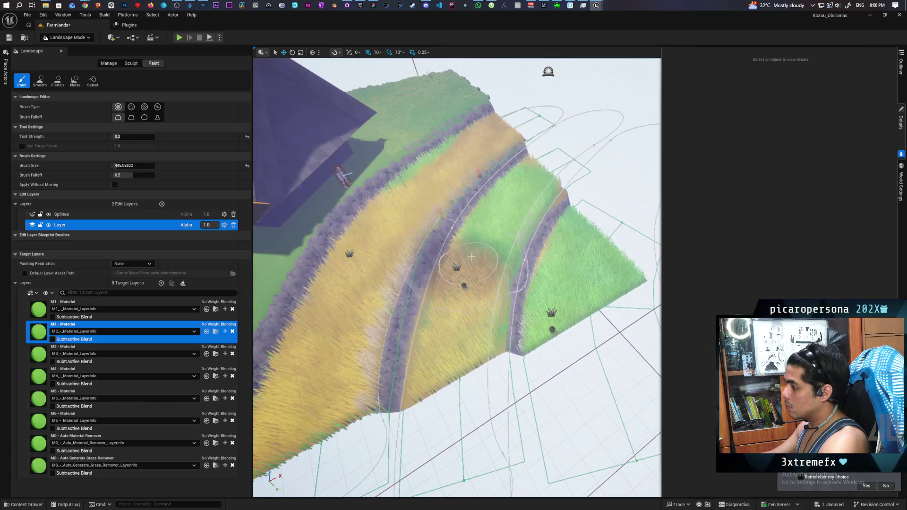
{"action": "mouse_move", "coordinate": [511, 215]}
{"action": "left_mouse_down"}
{"action": "mouse_move", "coordinate": [435, 201]}
{"action": "mouse_move", "coordinate": [284, 201]}
{"action": "mouse_move", "coordinate": [470, 283]}
{"action": "left_mouse_up"}
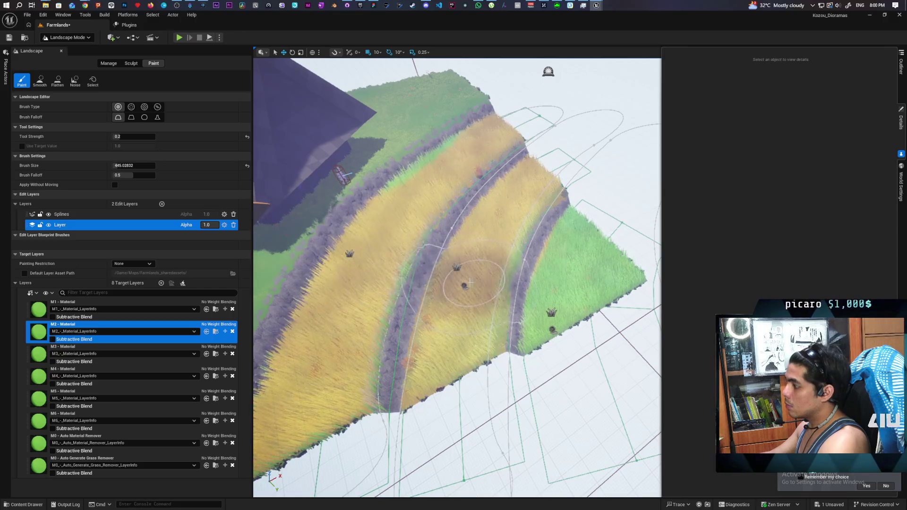
{"action": "left_click", "coordinate": [113, 304]}
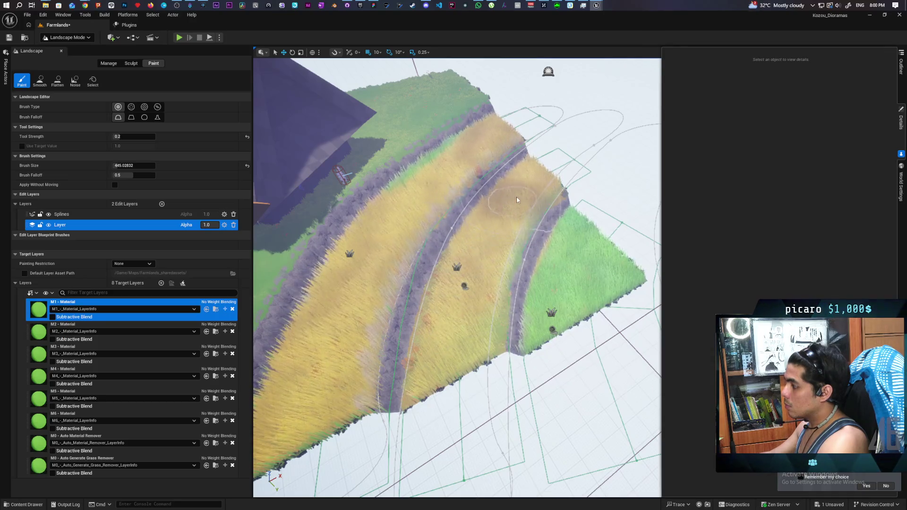
Step: Target M2 - Material and smooth the dark blotches along the road strip
{"action": "left_click_drag", "start_coordinate": [556, 195], "coordinate": [501, 200]}
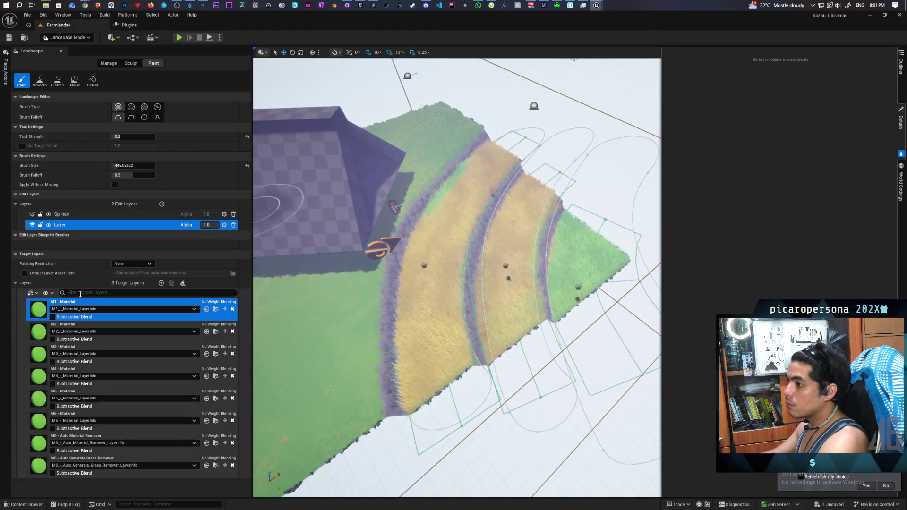
{"action": "left_click", "coordinate": [94, 331]}
{"action": "left_click", "coordinate": [97, 324]}
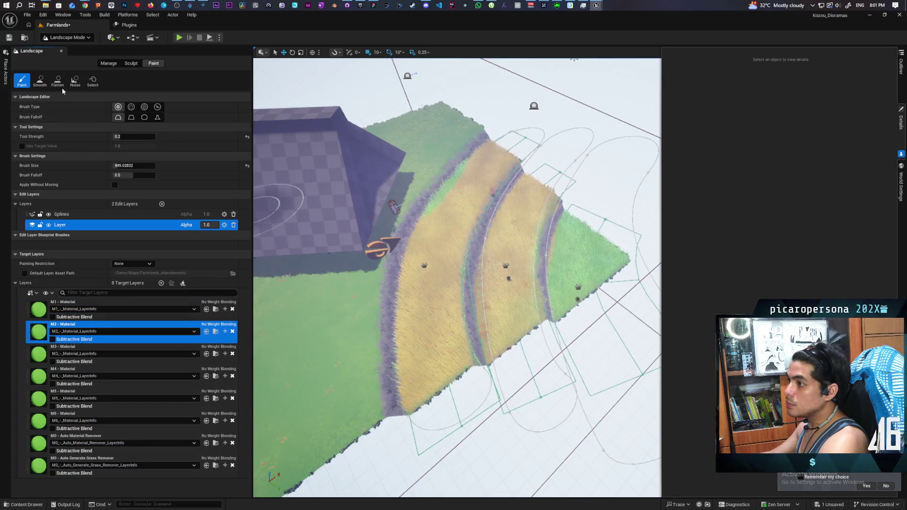
{"action": "left_click", "coordinate": [40, 80]}
{"action": "mouse_move", "coordinate": [491, 198]}
{"action": "left_mouse_down"}
{"action": "mouse_move", "coordinate": [551, 199]}
{"action": "mouse_move", "coordinate": [523, 271]}
{"action": "left_mouse_up"}
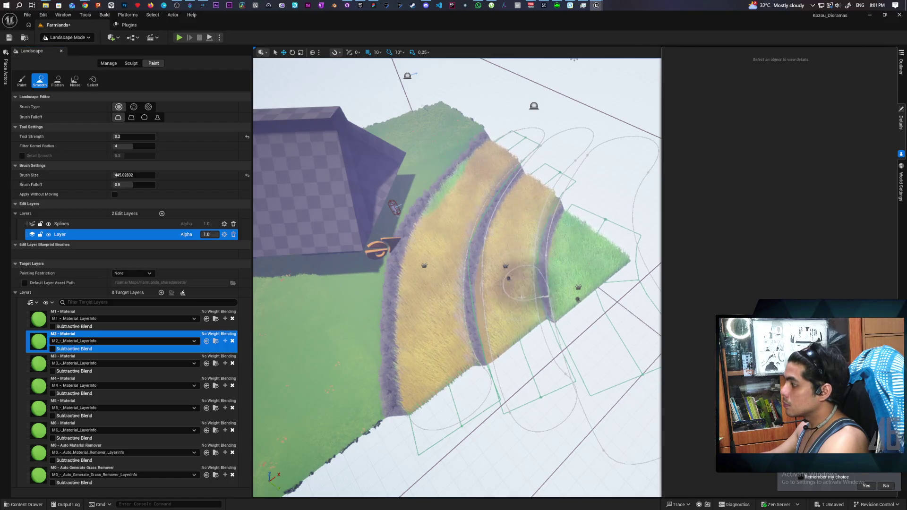
{"action": "left_click_drag", "start_coordinate": [525, 239], "coordinate": [537, 204]}
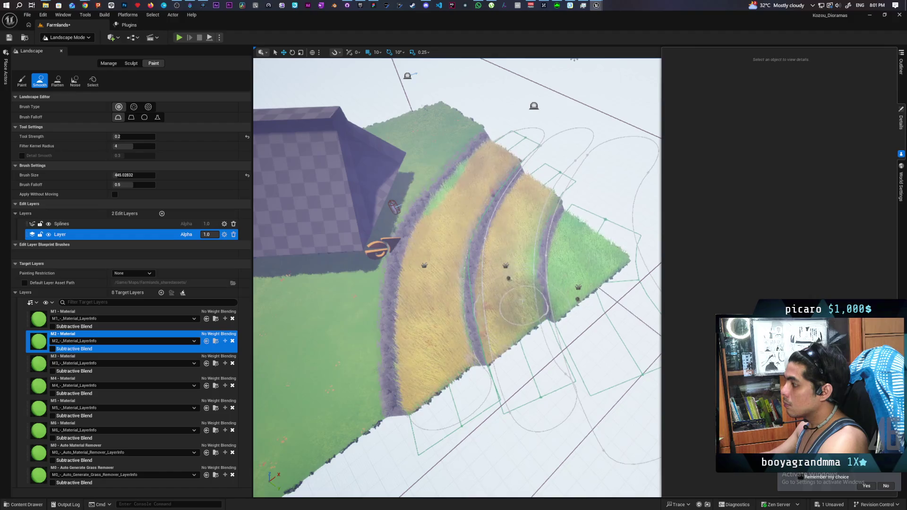
{"action": "left_click_drag", "start_coordinate": [511, 250], "coordinate": [504, 305]}
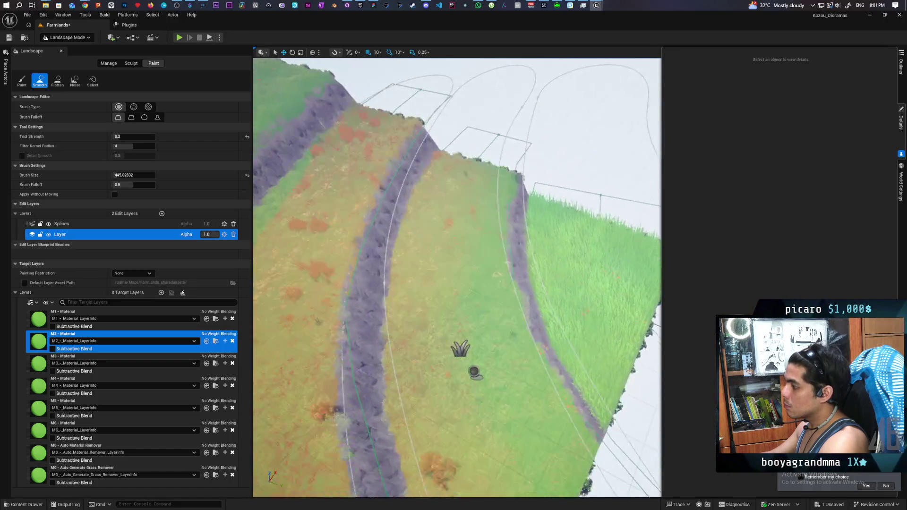
Step: Smooth the slope beside the road on the M1 - Material layer
{"action": "left_click_drag", "start_coordinate": [457, 232], "coordinate": [484, 240]}
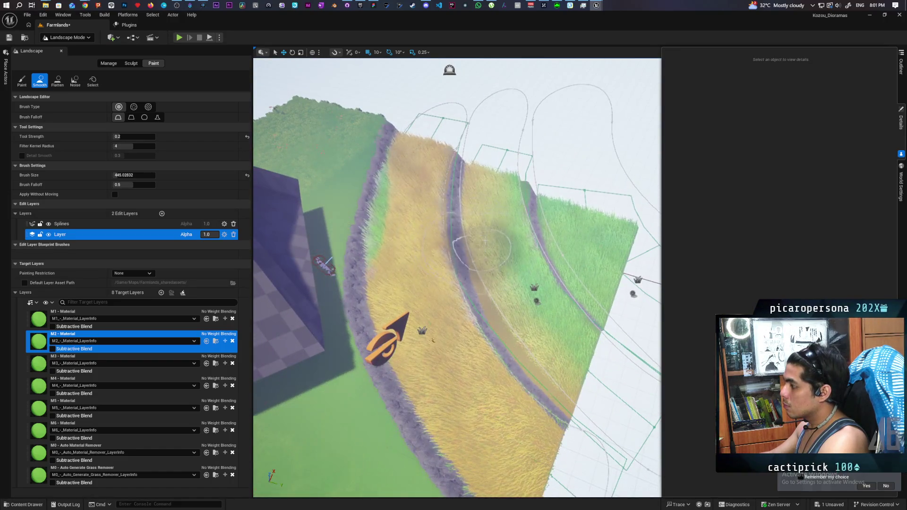
{"action": "left_click", "coordinate": [103, 312]}
{"action": "left_click_drag", "start_coordinate": [487, 206], "coordinate": [547, 319]}
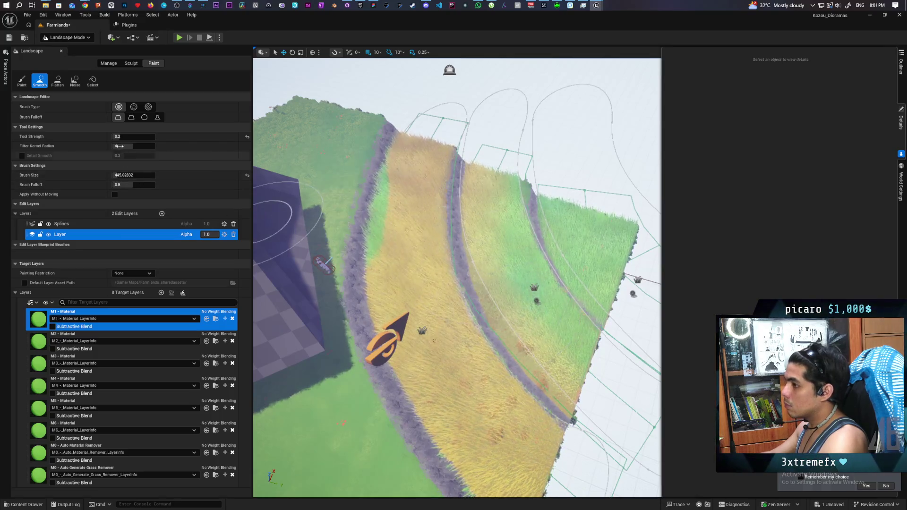
{"action": "left_click", "coordinate": [20, 83]}
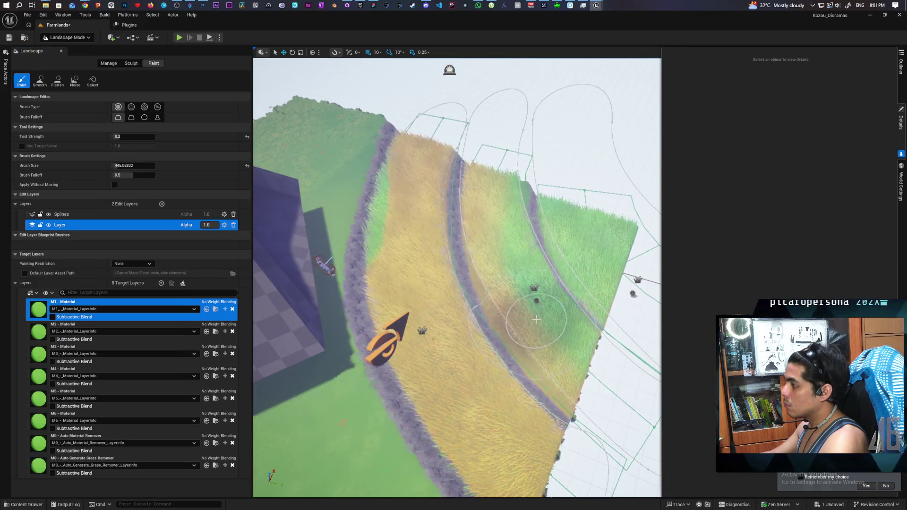
Step: Flatten the terrain up the slope at full strength 1.0 on the M2 - Material layer
{"action": "left_click", "coordinate": [58, 81]}
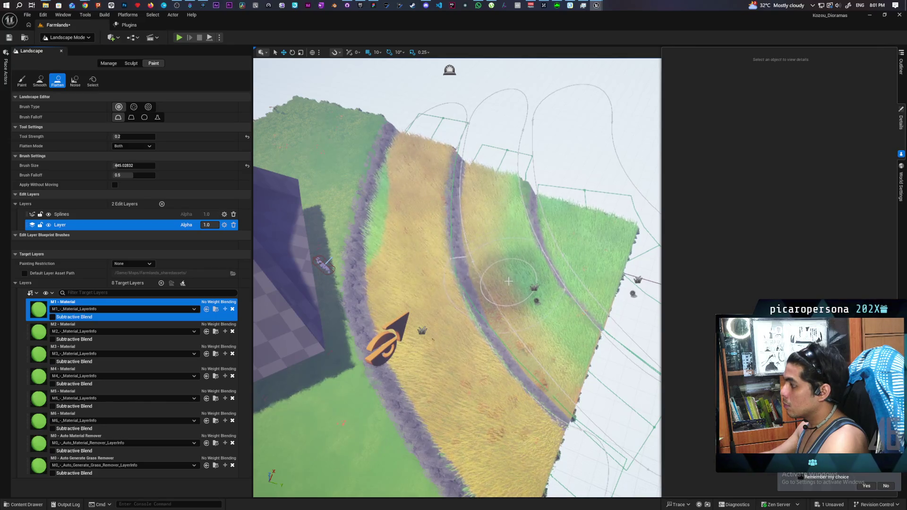
{"action": "left_click_drag", "start_coordinate": [508, 282], "coordinate": [488, 211]}
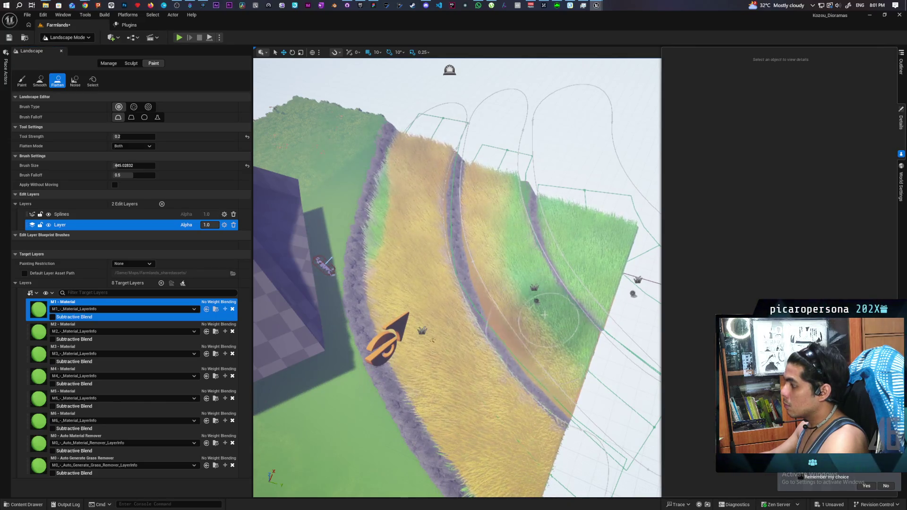
{"action": "type", "text": "1"}
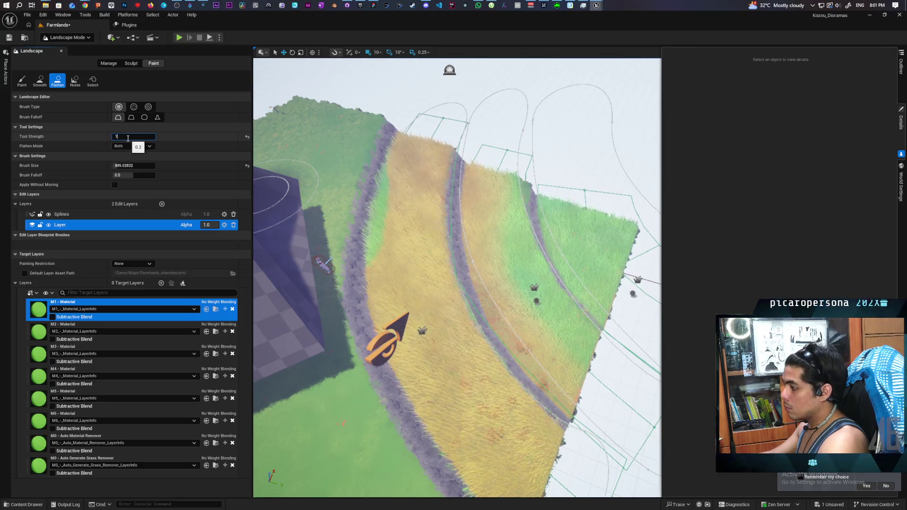
{"action": "key", "text": "Return"}
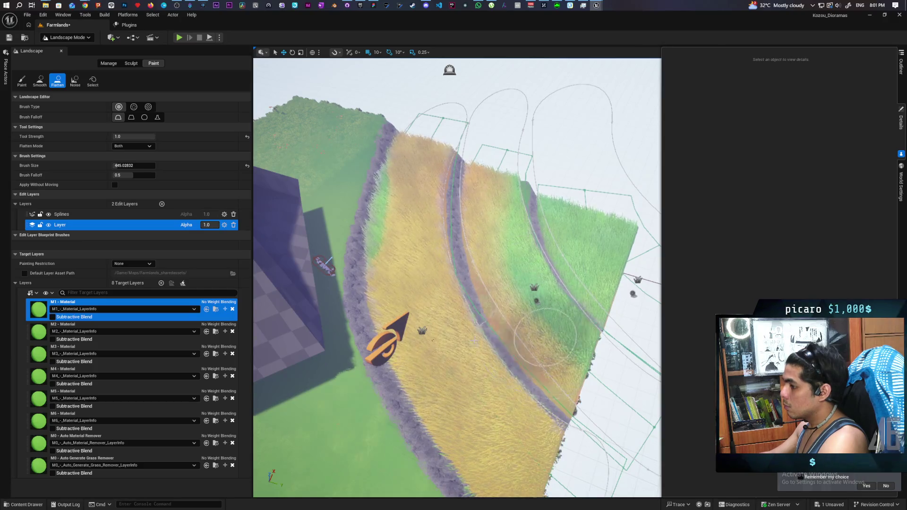
{"action": "left_click", "coordinate": [86, 324]}
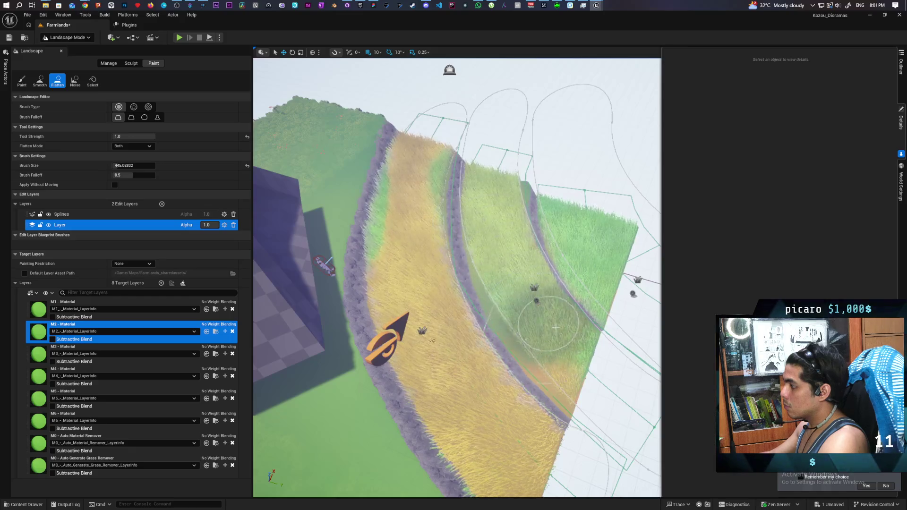
{"action": "scroll", "coordinate": [536, 142], "scroll_direction": "up", "scroll_amount": 3}
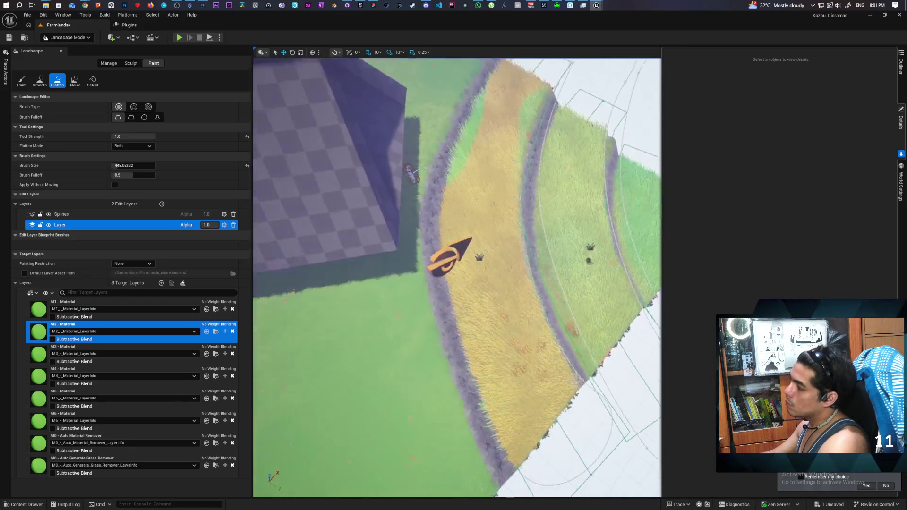
{"action": "key", "text": "Left"}
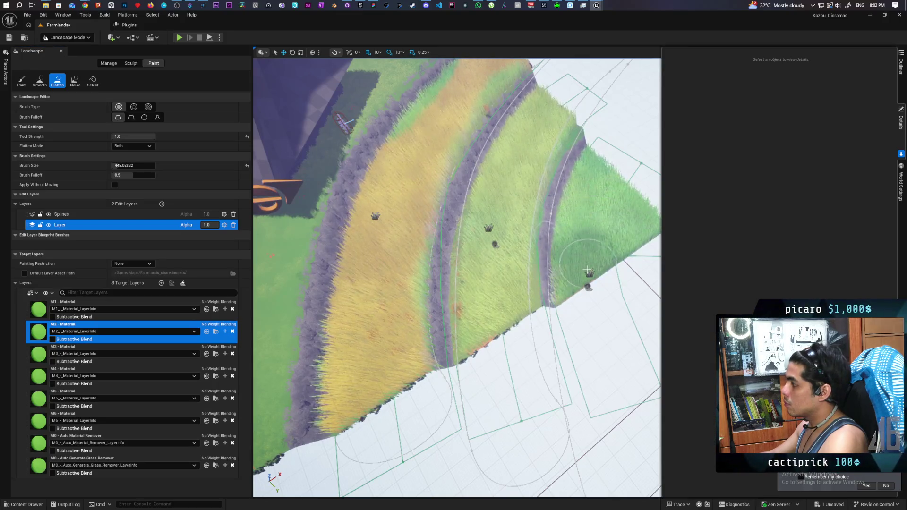
{"action": "scroll", "coordinate": [624, 243], "scroll_direction": "down", "scroll_amount": 5}
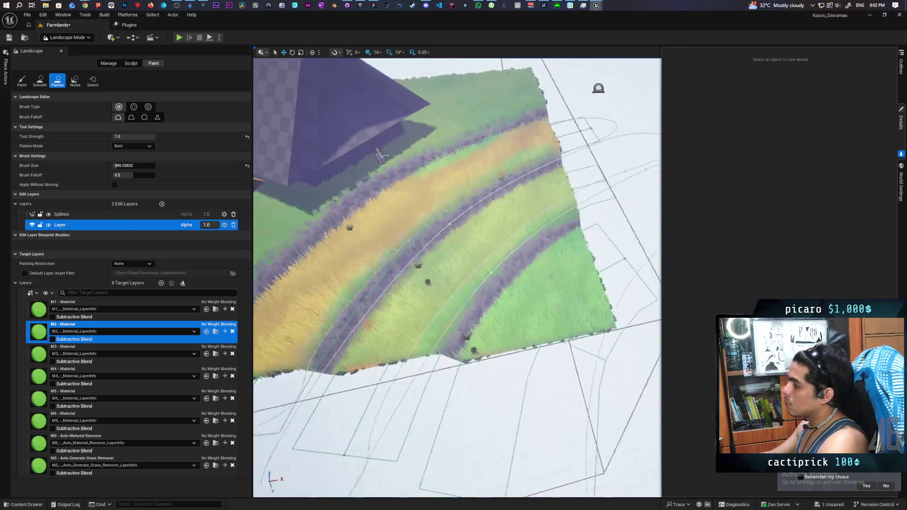
{"action": "scroll", "coordinate": [624, 243], "scroll_direction": "up", "scroll_amount": 6}
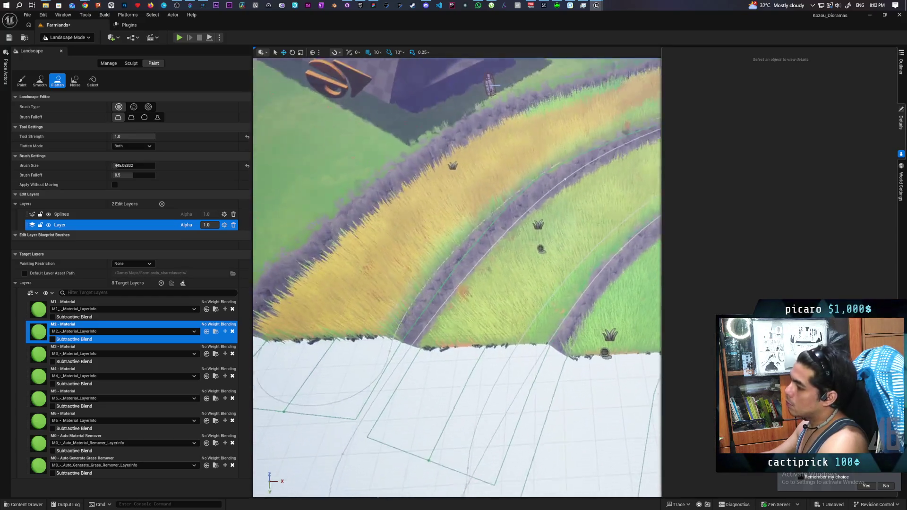
{"action": "scroll", "coordinate": [613, 235], "scroll_direction": "up", "scroll_amount": 3}
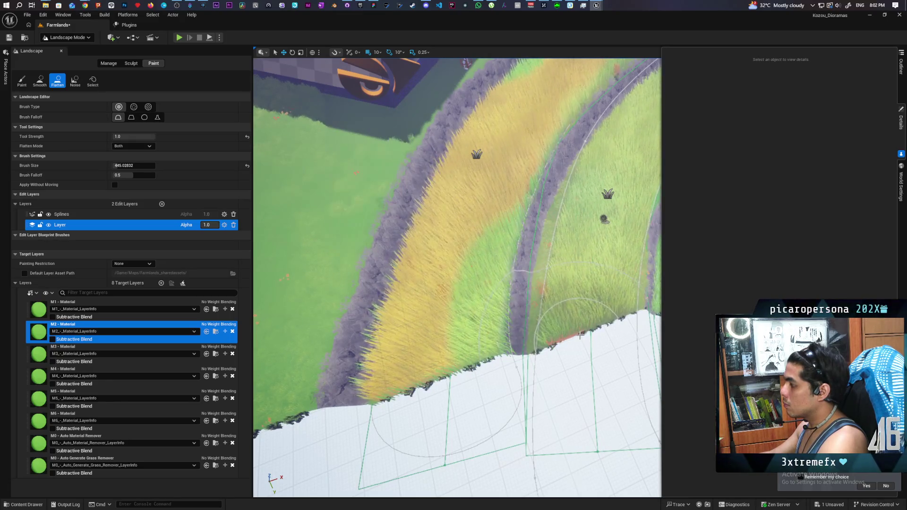
{"action": "mouse_move", "coordinate": [577, 233]}
{"action": "left_mouse_down"}
{"action": "mouse_move", "coordinate": [577, 142]}
{"action": "mouse_move", "coordinate": [562, 245]}
{"action": "mouse_move", "coordinate": [519, 199]}
{"action": "mouse_move", "coordinate": [494, 255]}
{"action": "left_mouse_up"}
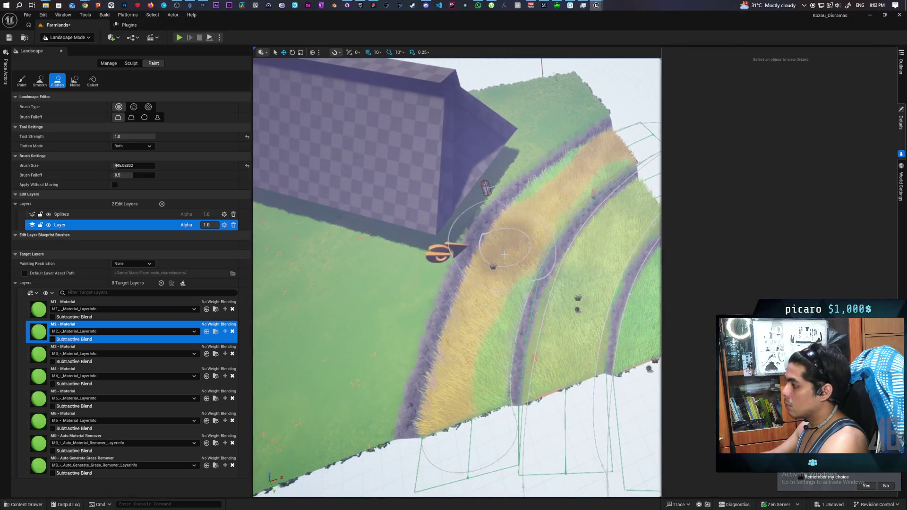
Step: Undo the last flatten stroke, set brush size to 231.2, and flatten along the curved wheat strip
{"action": "key", "text": "ctrl+z"}
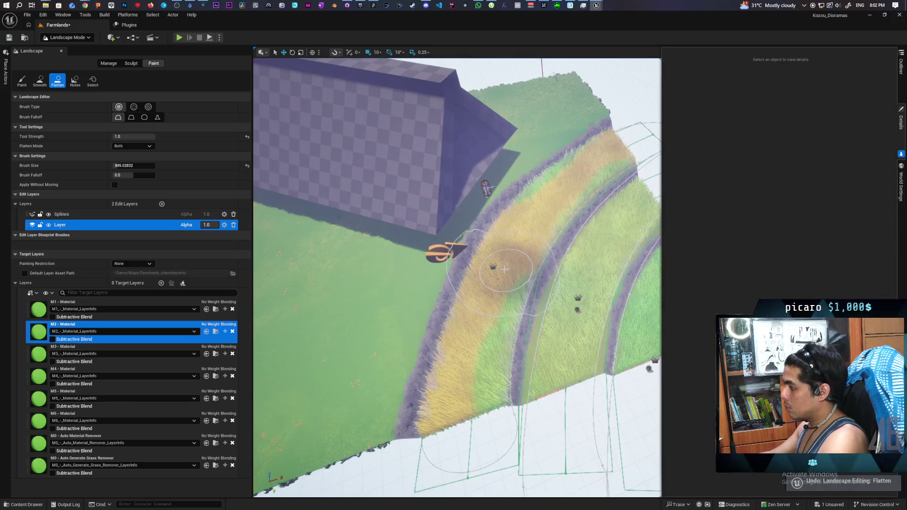
{"action": "left_click_drag", "start_coordinate": [133, 165], "coordinate": [114, 165]}
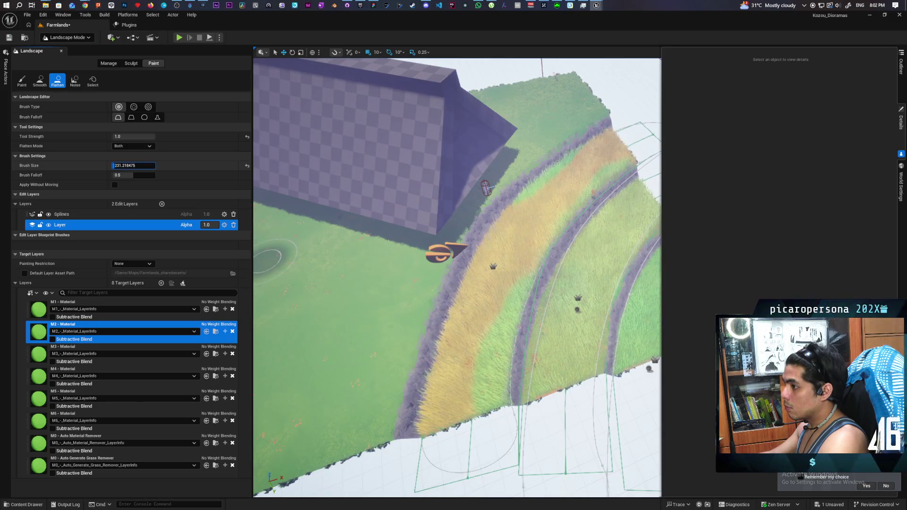
{"action": "key", "text": "bracketright"}
{"action": "key", "text": "bracketright"}
{"action": "key", "text": "bracketright"}
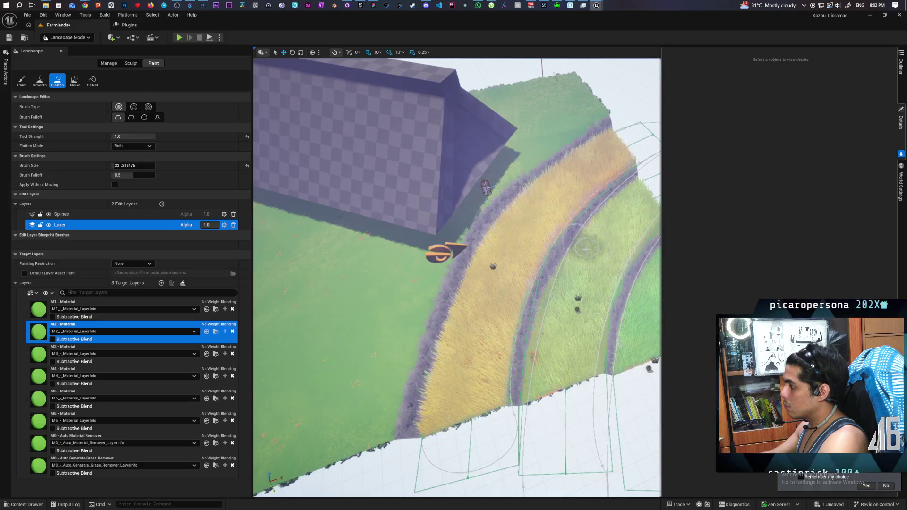
{"action": "mouse_move", "coordinate": [591, 231]}
{"action": "left_mouse_down"}
{"action": "mouse_move", "coordinate": [614, 227]}
{"action": "mouse_move", "coordinate": [590, 275]}
{"action": "left_mouse_up"}
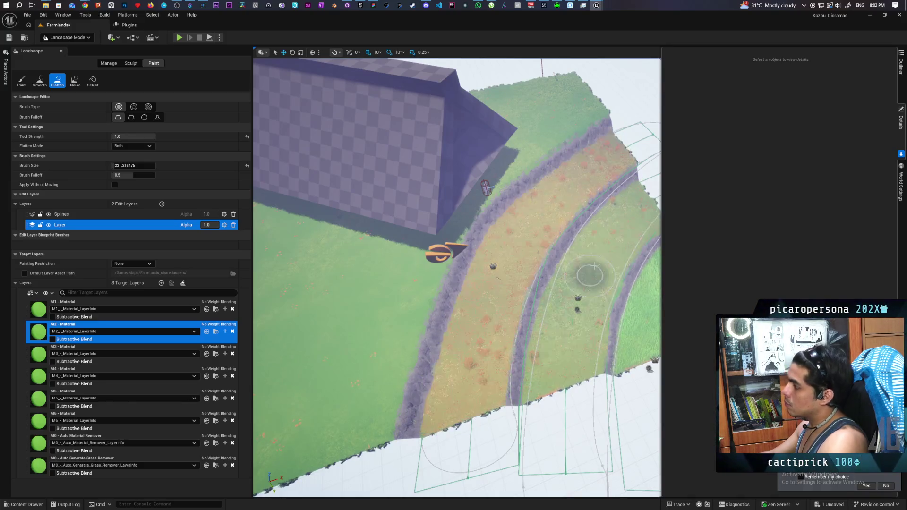
{"action": "scroll", "coordinate": [589, 275], "scroll_direction": "up", "scroll_amount": 5}
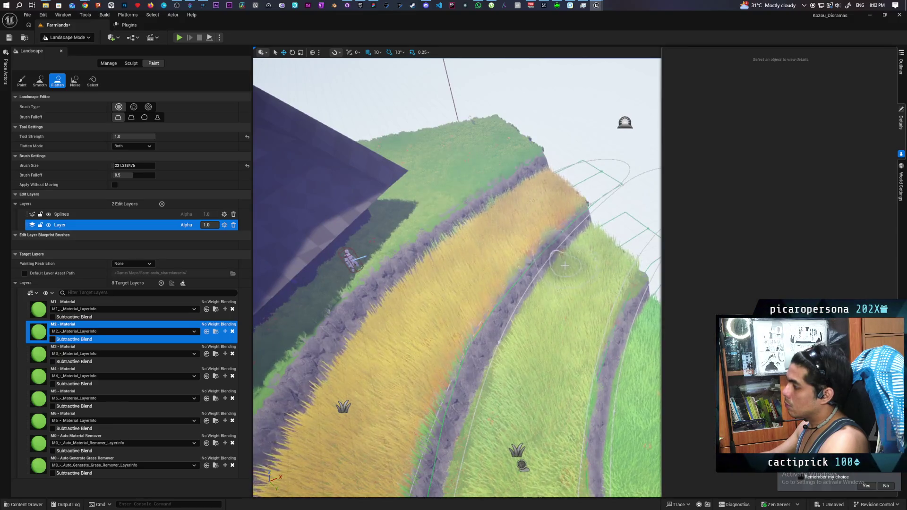
{"action": "mouse_move", "coordinate": [574, 260]}
{"action": "left_mouse_down"}
{"action": "mouse_move", "coordinate": [588, 260]}
{"action": "mouse_move", "coordinate": [533, 226]}
{"action": "mouse_move", "coordinate": [532, 215]}
{"action": "mouse_move", "coordinate": [541, 221]}
{"action": "mouse_move", "coordinate": [558, 203]}
{"action": "mouse_move", "coordinate": [546, 200]}
{"action": "left_mouse_up"}
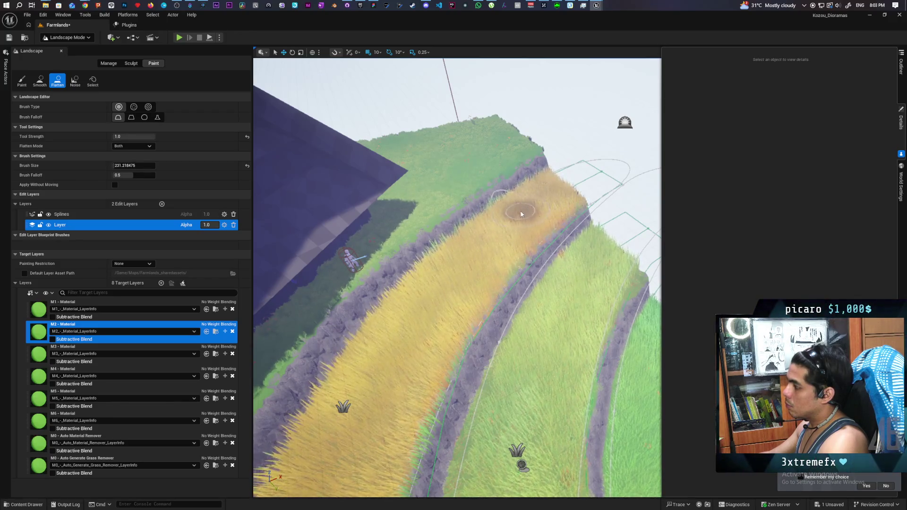
{"action": "scroll", "coordinate": [521, 214], "scroll_direction": "up", "scroll_amount": 10}
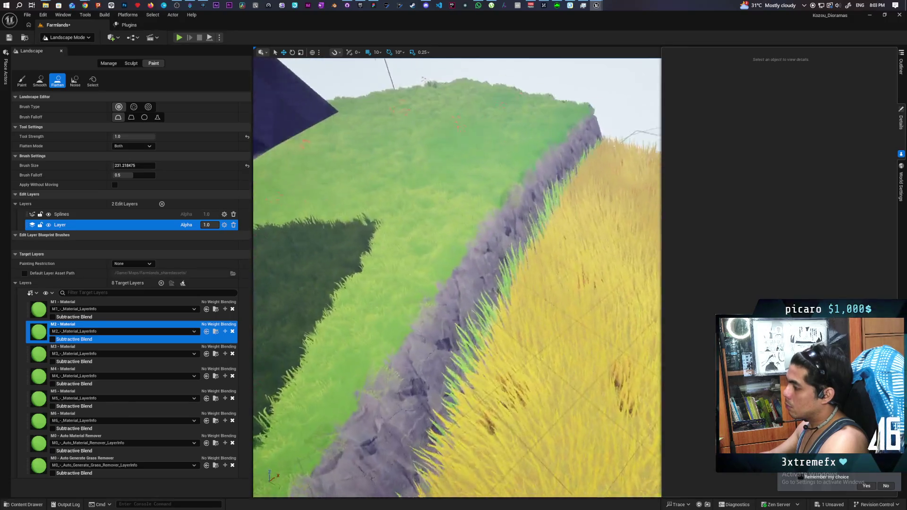
{"action": "scroll", "coordinate": [458, 277], "scroll_direction": "down", "scroll_amount": 10}
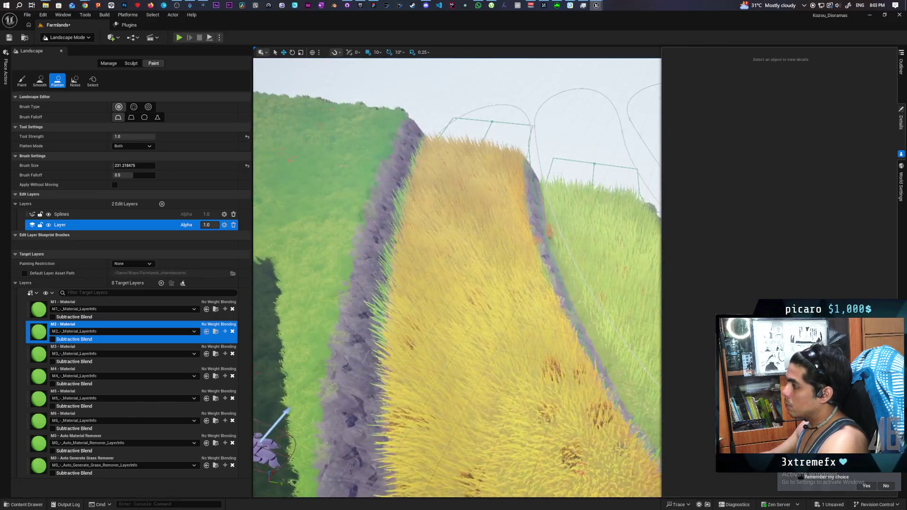
{"action": "scroll", "coordinate": [457, 278], "scroll_direction": "down", "scroll_amount": 10}
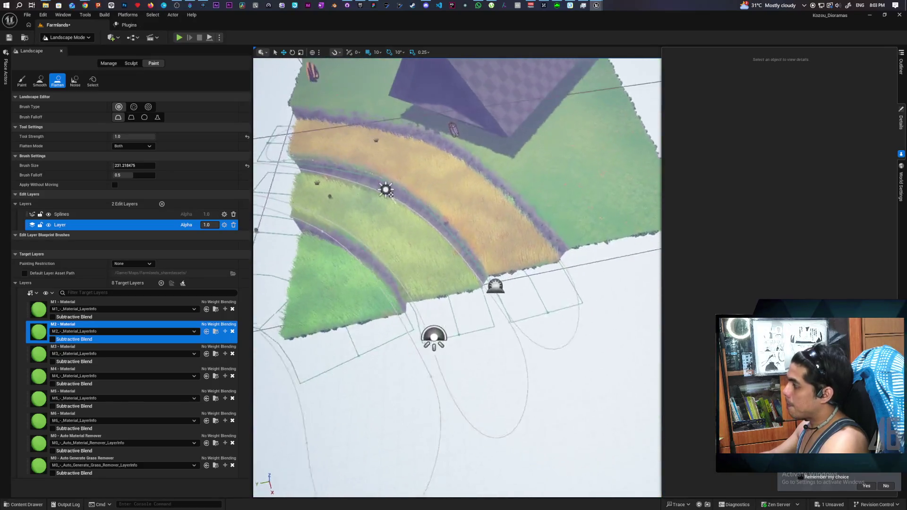
{"action": "scroll", "coordinate": [457, 277], "scroll_direction": "up", "scroll_amount": 5}
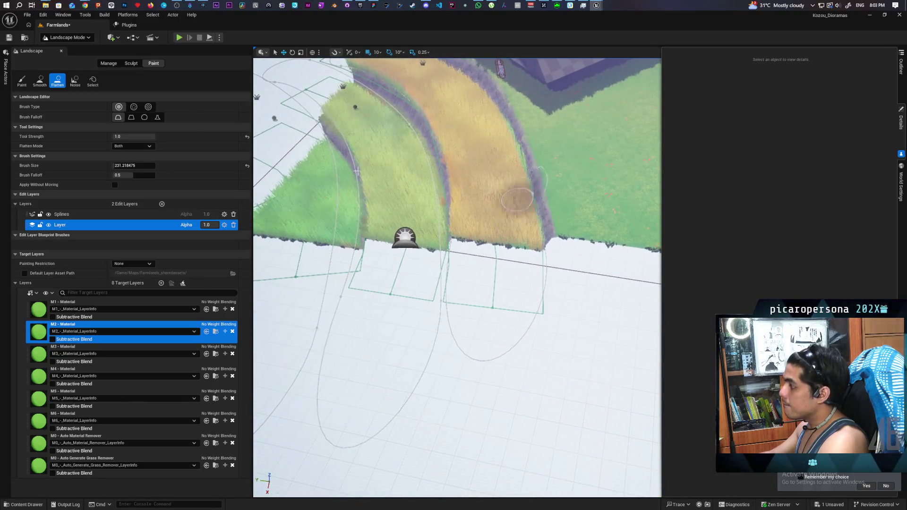
{"action": "left_click", "coordinate": [66, 37]}
Step: In Selection Mode, pick BP_HidingTallGrass and rotate its bottom end point to bend the curve
{"action": "left_click", "coordinate": [66, 50]}
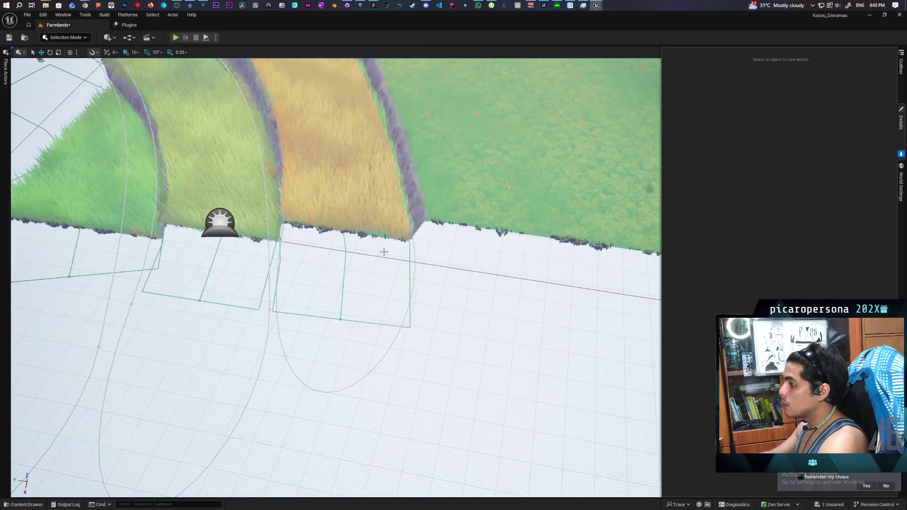
{"action": "scroll", "coordinate": [384, 251], "scroll_direction": "down", "scroll_amount": 5}
{"action": "left_click", "coordinate": [293, 154]}
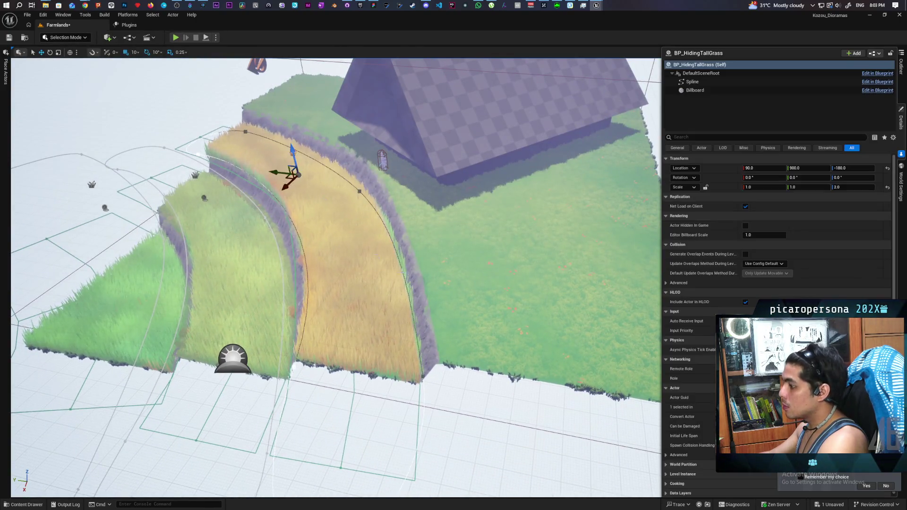
{"action": "left_click", "coordinate": [422, 378]}
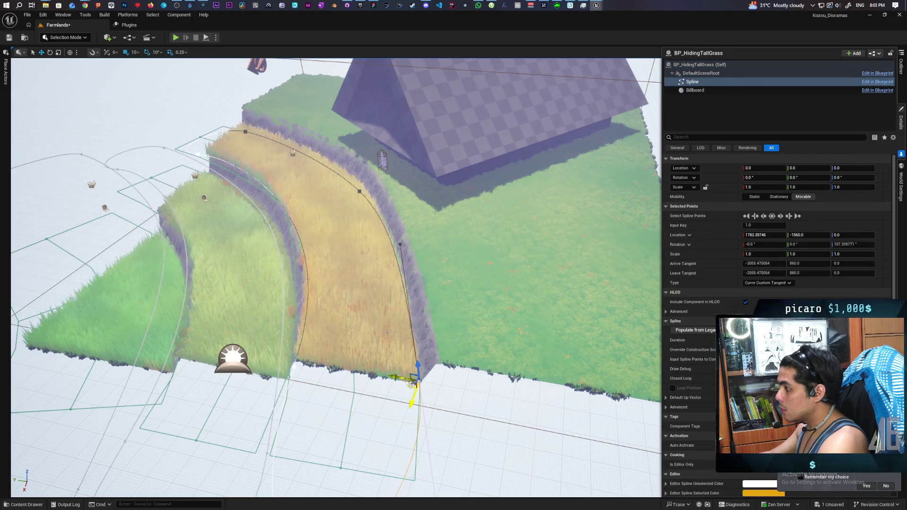
{"action": "mouse_move", "coordinate": [331, 283]}
{"action": "left_mouse_down"}
{"action": "mouse_move", "coordinate": [326, 264]}
{"action": "mouse_move", "coordinate": [340, 255]}
{"action": "mouse_move", "coordinate": [331, 246]}
{"action": "mouse_move", "coordinate": [326, 151]}
{"action": "left_mouse_up"}
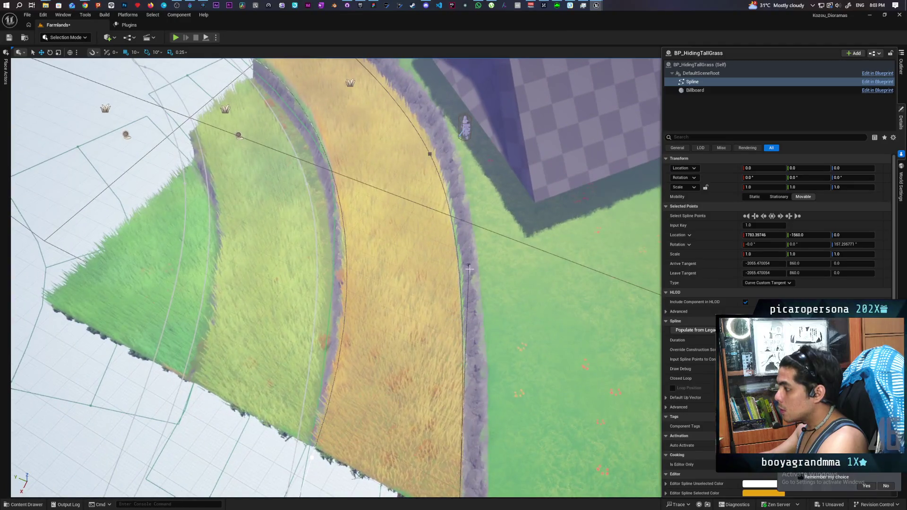
{"action": "left_click_drag", "start_coordinate": [452, 268], "coordinate": [448, 271]}
Step: Reshape spline point 2's tangents to -1081.7, 1005 so the curve follows the terrace edge
{"action": "left_click_drag", "start_coordinate": [331, 236], "coordinate": [331, 203]}
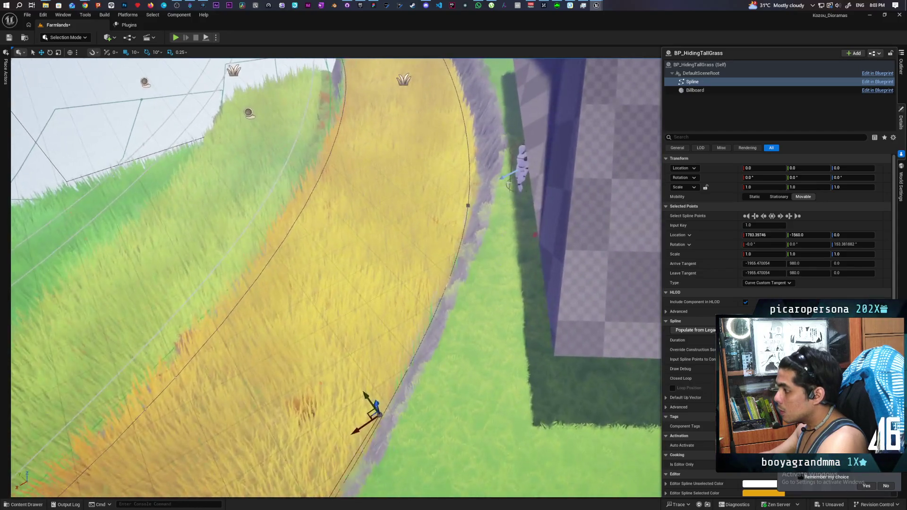
{"action": "left_click", "coordinate": [467, 205]}
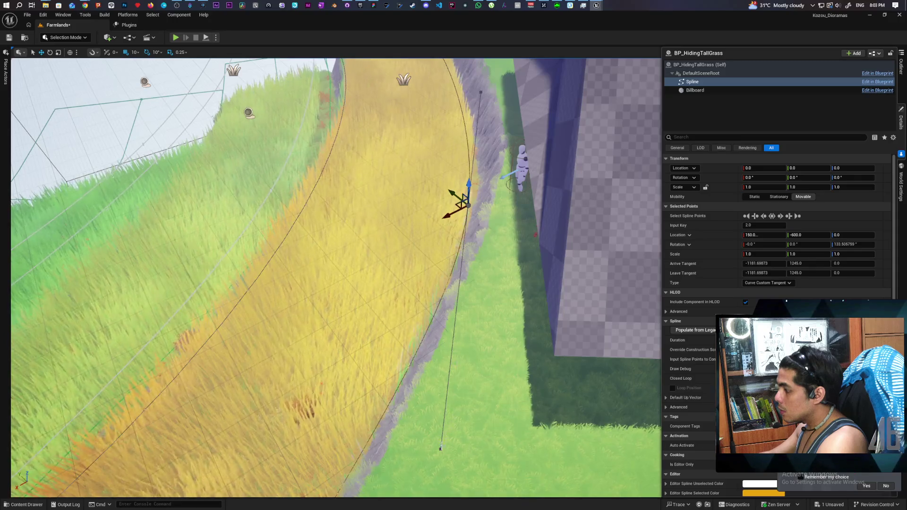
{"action": "left_click", "coordinate": [441, 447]}
{"action": "left_click_drag", "start_coordinate": [430, 449], "coordinate": [419, 438]}
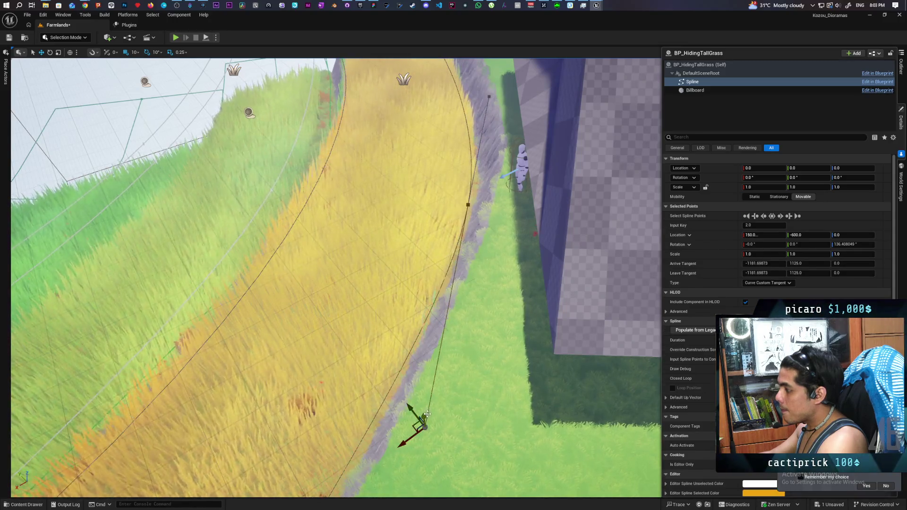
{"action": "mouse_move", "coordinate": [413, 426]}
{"action": "left_mouse_down"}
{"action": "mouse_move", "coordinate": [417, 378]}
{"action": "mouse_move", "coordinate": [439, 340]}
{"action": "mouse_move", "coordinate": [404, 310]}
{"action": "left_mouse_up"}
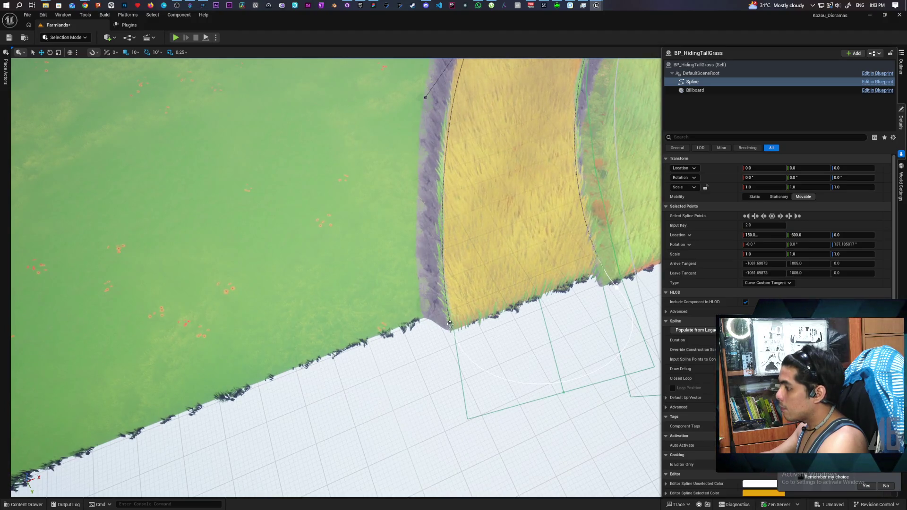
Step: Nudge and rotate the spline point, then reshape the curve at the spline's last point
{"action": "left_click_drag", "start_coordinate": [451, 326], "coordinate": [460, 325]}
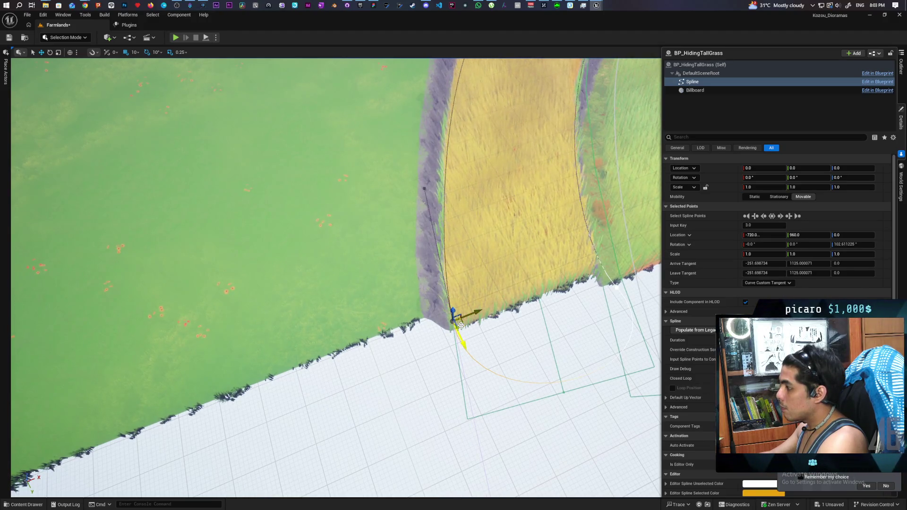
{"action": "scroll", "coordinate": [461, 328], "scroll_direction": "up", "scroll_amount": 3}
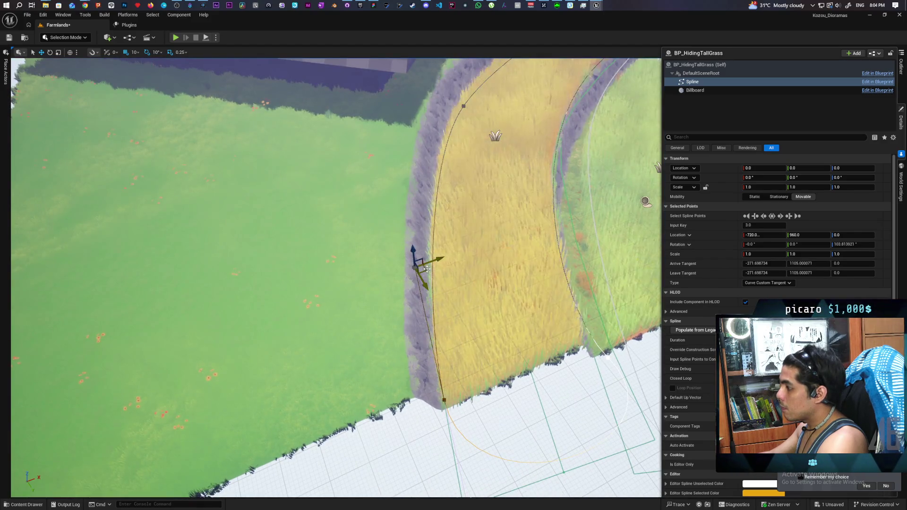
{"action": "left_click_drag", "start_coordinate": [426, 270], "coordinate": [432, 270]}
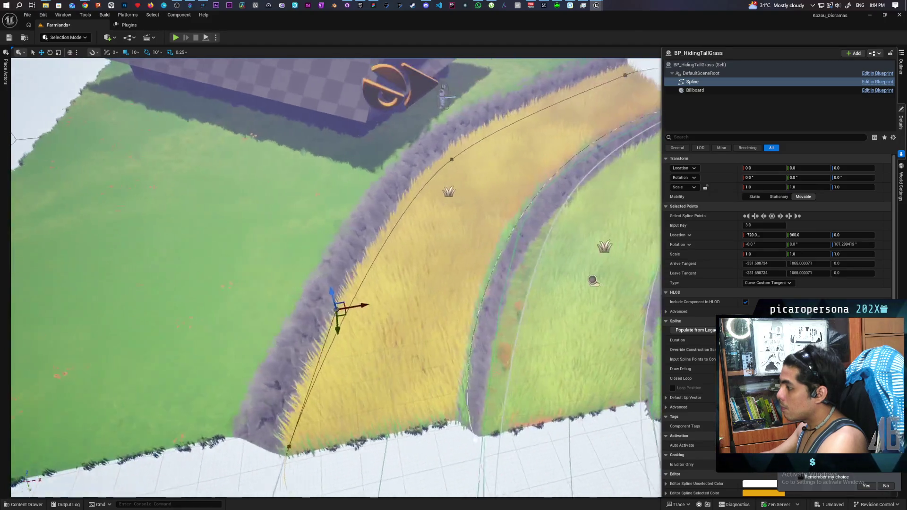
{"action": "left_click", "coordinate": [455, 354]}
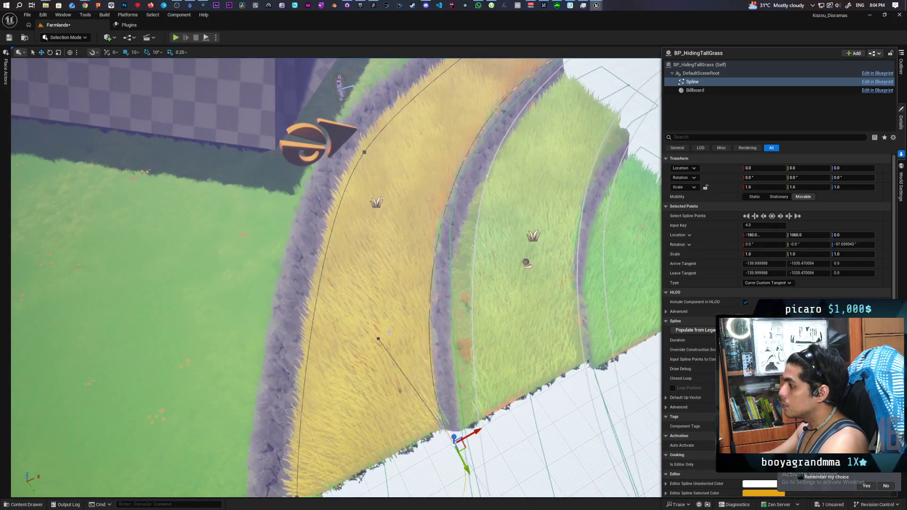
{"action": "left_click_drag", "start_coordinate": [386, 341], "coordinate": [373, 328]}
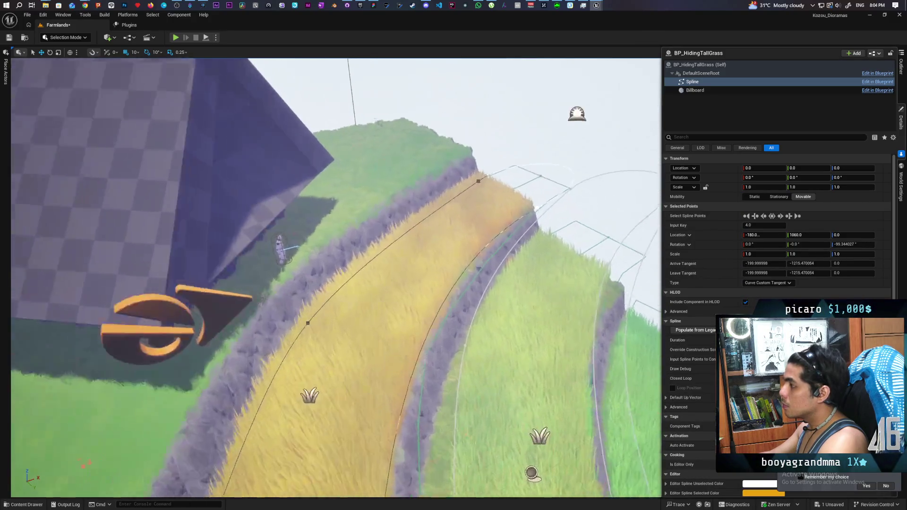
Step: Drag the first spline point's tangent to 3644.5, -800 so the grass follows the wheat band
{"action": "scroll", "coordinate": [336, 279], "scroll_direction": "down", "scroll_amount": 5}
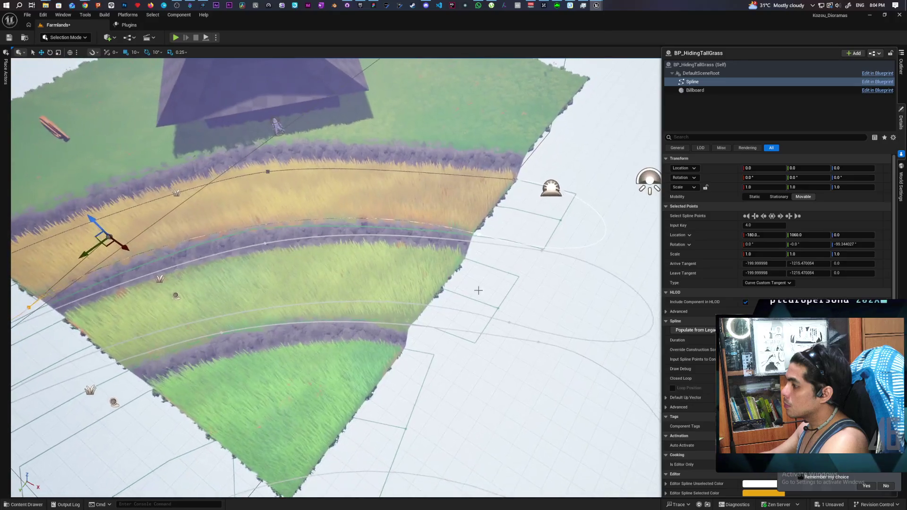
{"action": "scroll", "coordinate": [335, 279], "scroll_direction": "up", "scroll_amount": 5}
{"action": "scroll", "coordinate": [336, 279], "scroll_direction": "up", "scroll_amount": 5}
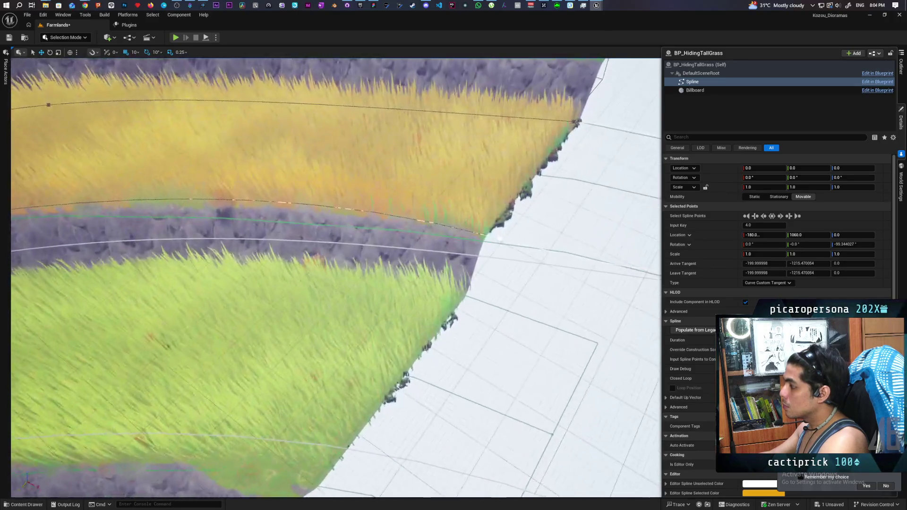
{"action": "left_click", "coordinate": [510, 232]}
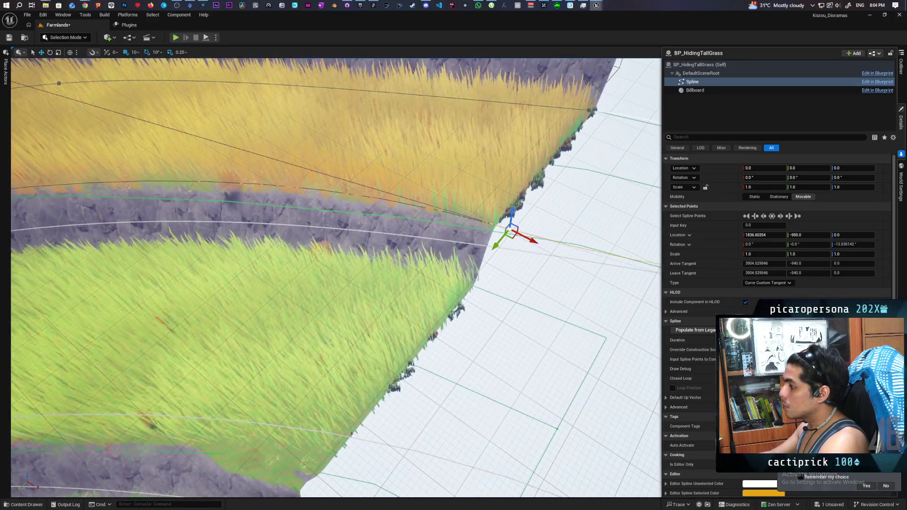
{"action": "scroll", "coordinate": [336, 279], "scroll_direction": "down", "scroll_amount": 5}
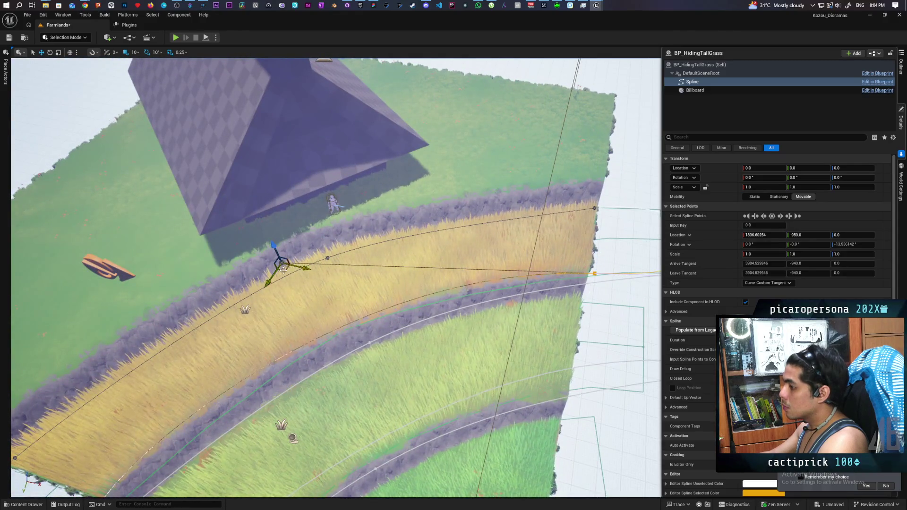
{"action": "mouse_move", "coordinate": [284, 268]}
{"action": "left_mouse_down"}
{"action": "mouse_move", "coordinate": [392, 241]}
{"action": "mouse_move", "coordinate": [393, 264]}
{"action": "mouse_move", "coordinate": [373, 263]}
{"action": "mouse_move", "coordinate": [359, 234]}
{"action": "mouse_move", "coordinate": [335, 255]}
{"action": "mouse_move", "coordinate": [340, 243]}
{"action": "left_mouse_up"}
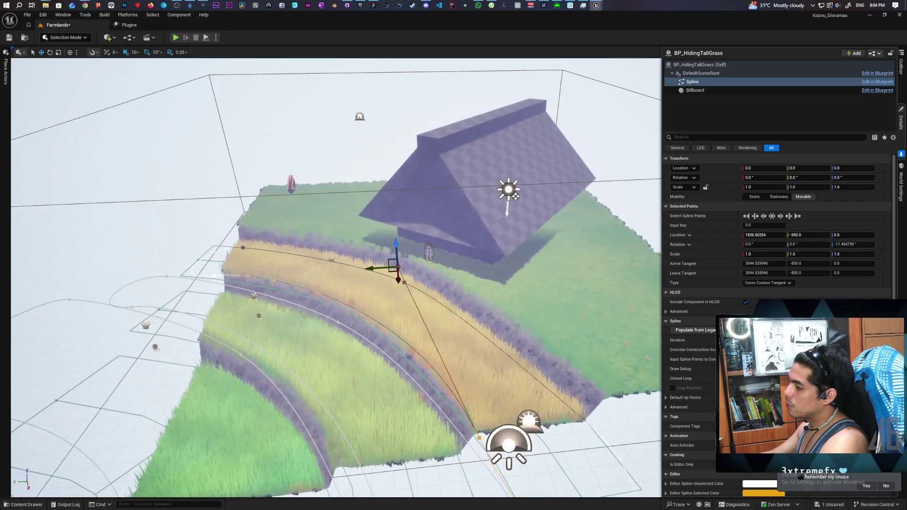
{"action": "scroll", "coordinate": [331, 279], "scroll_direction": "up", "scroll_amount": 3}
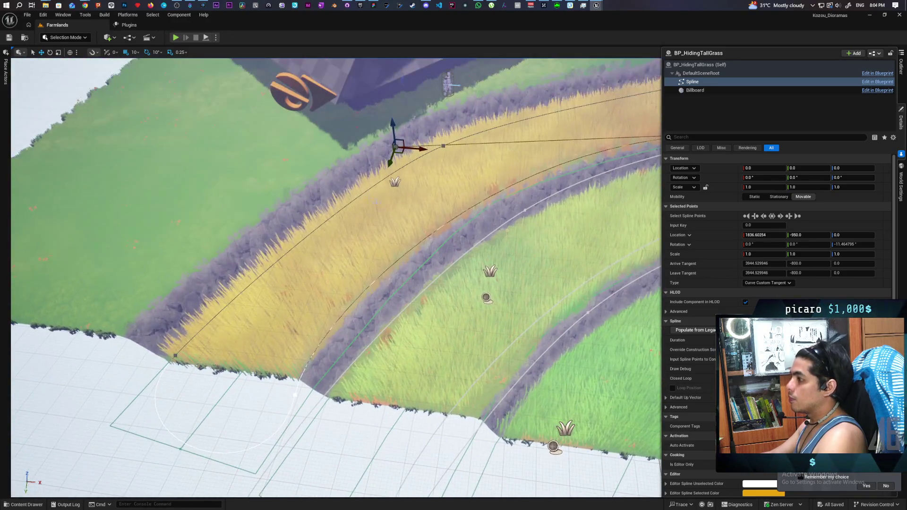
Step: Enter Landscape Mode and test-paint the lower grass terrace, undoing each stroke
{"action": "key", "text": "shift+2"}
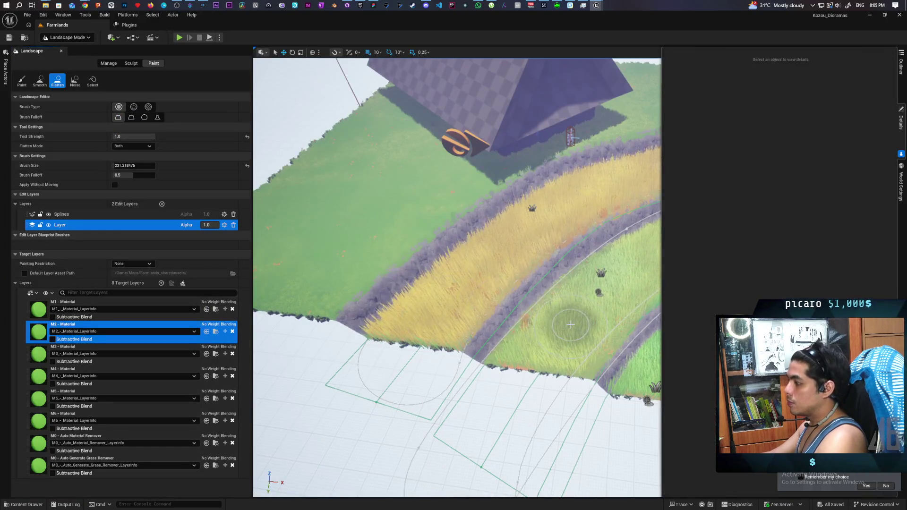
{"action": "left_click", "coordinate": [39, 80]}
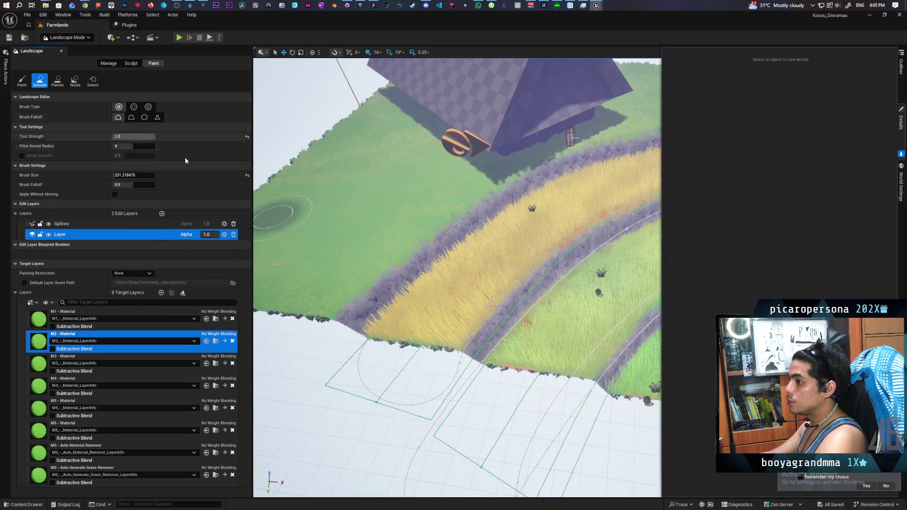
{"action": "left_click", "coordinate": [28, 84]}
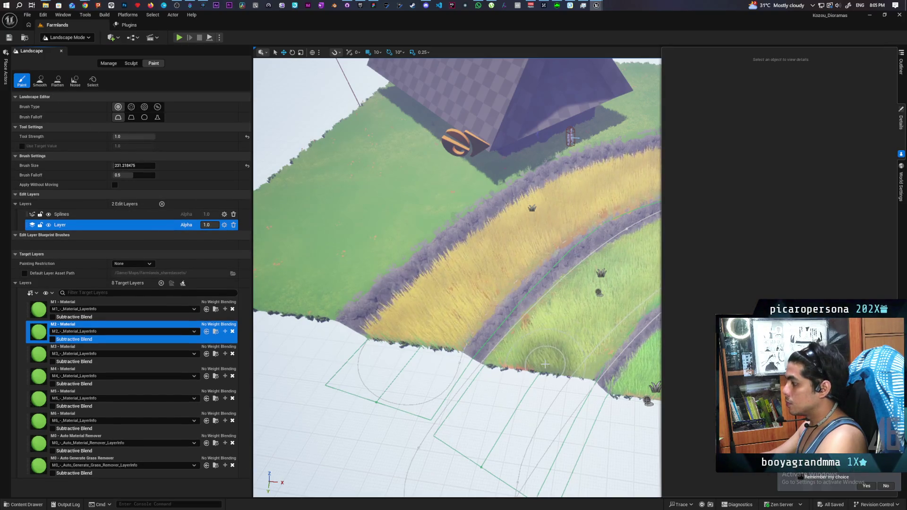
{"action": "left_click_drag", "start_coordinate": [528, 359], "coordinate": [545, 363]}
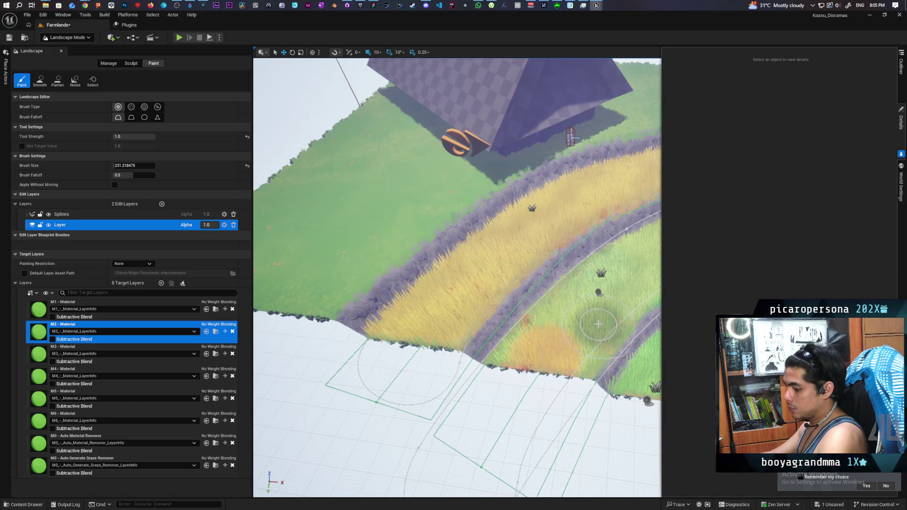
{"action": "key", "text": "ctrl+z"}
{"action": "left_click", "coordinate": [131, 137]}
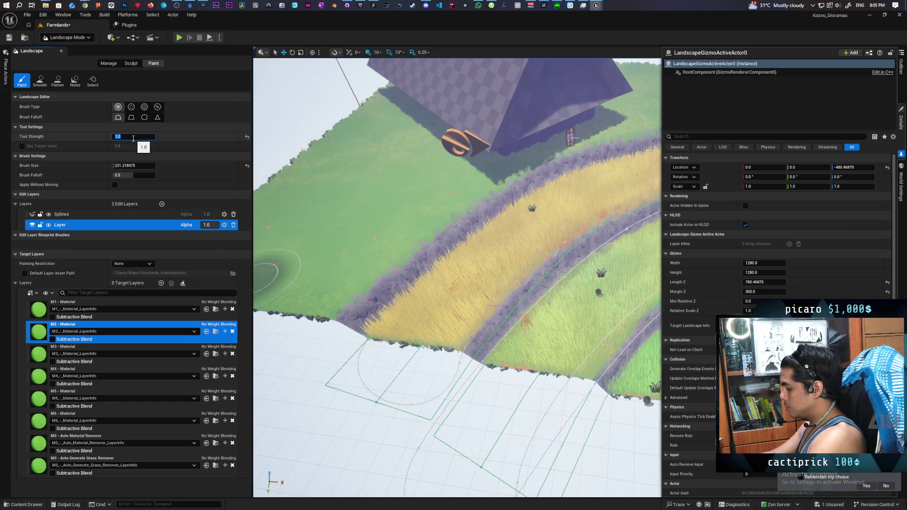
{"action": "type", "text": "2"}
{"action": "left_click_drag", "start_coordinate": [549, 365], "coordinate": [533, 374]}
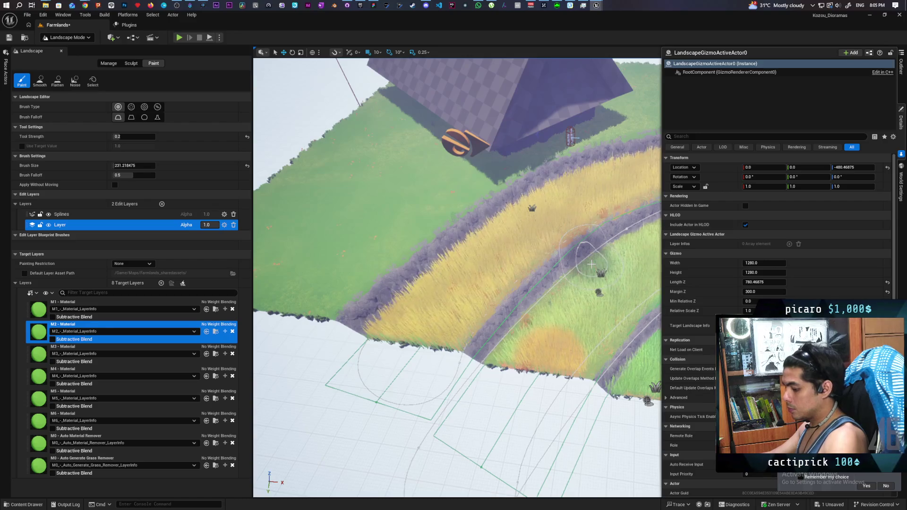
{"action": "key", "text": "ctrl+z"}
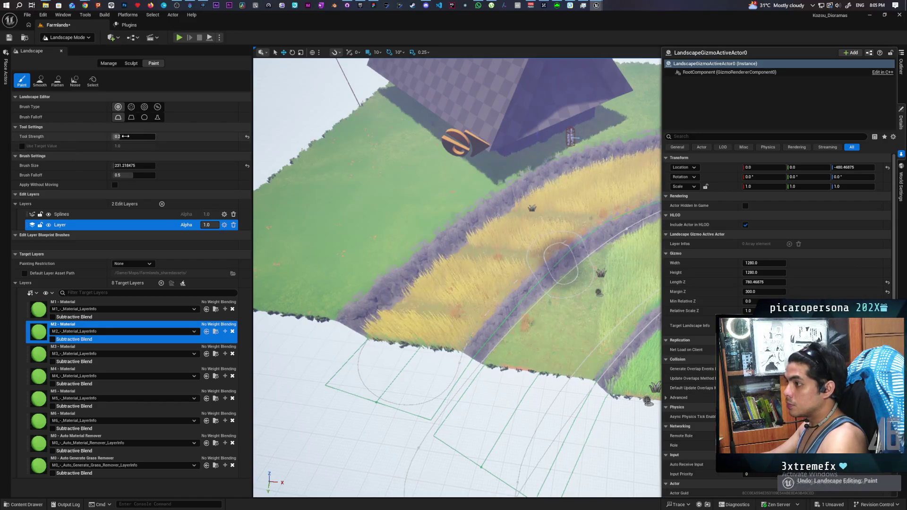
Step: Set tool strength to 0.1, then 1, and select the Flatten tool
{"action": "left_click", "coordinate": [129, 136]}
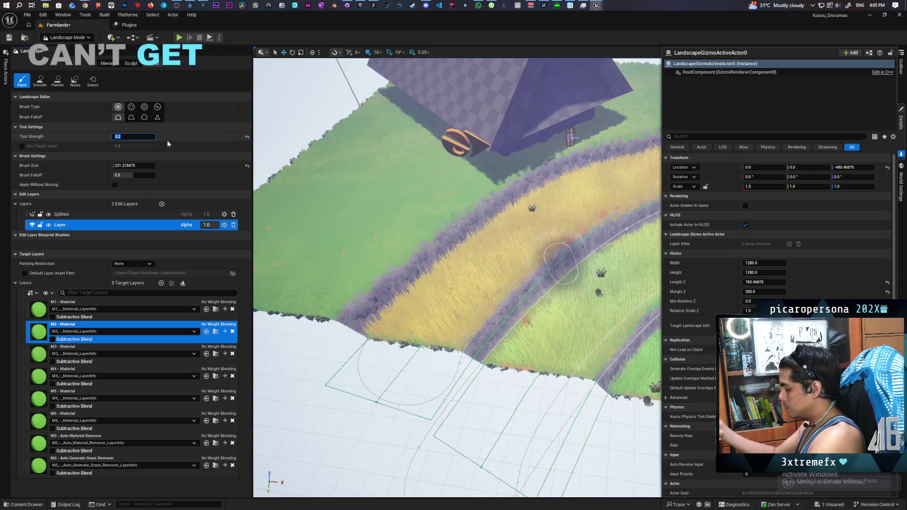
{"action": "type", "text": "1.1"}
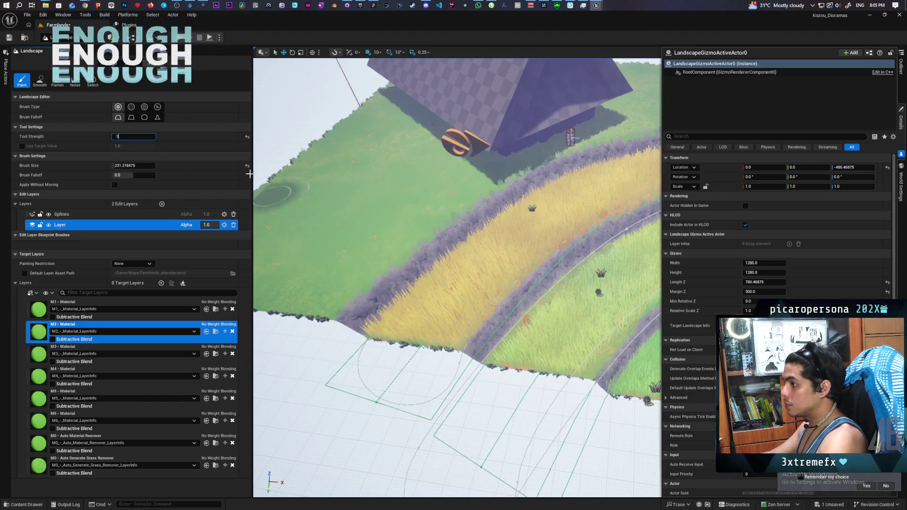
{"action": "key", "text": "Return"}
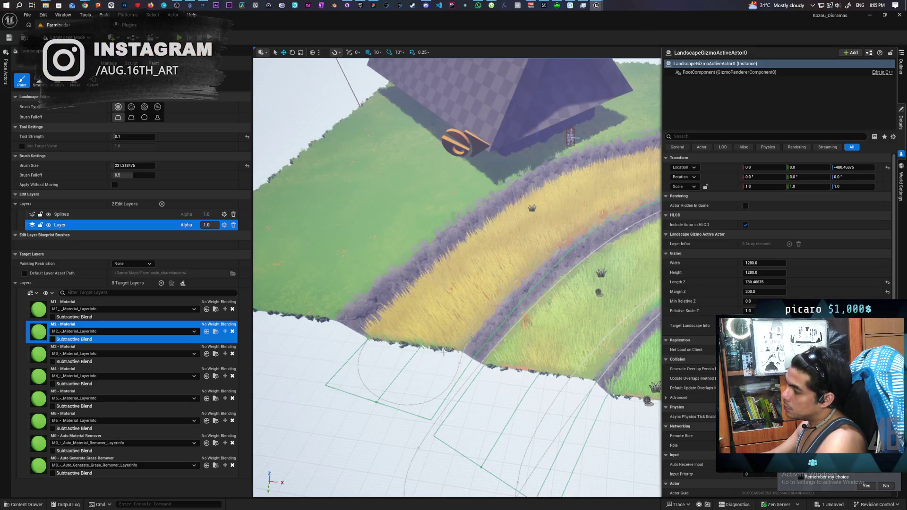
{"action": "left_click", "coordinate": [127, 137]}
{"action": "type", "text": "1"}
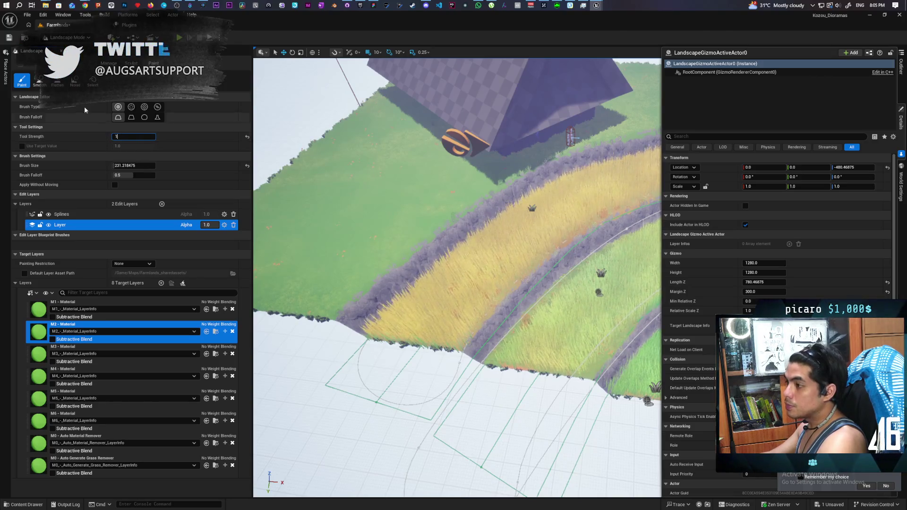
{"action": "left_click", "coordinate": [57, 80]}
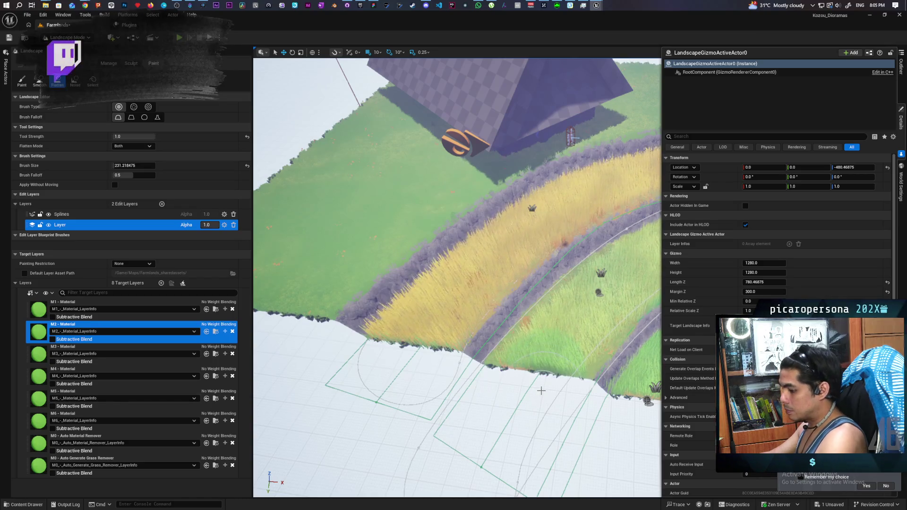
Step: Undo the last flatten edit on the terraces and save the Farmlands level
{"action": "key", "text": "ctrl+z"}
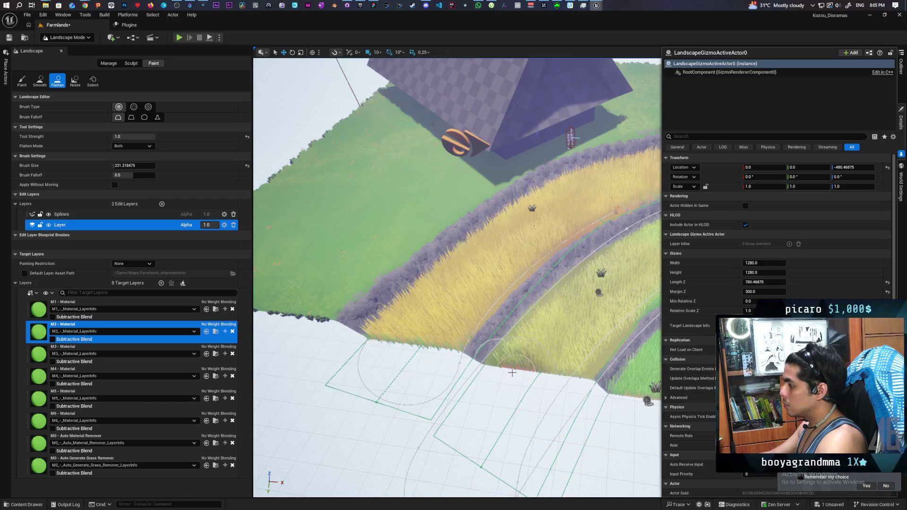
{"action": "key", "text": "s"}
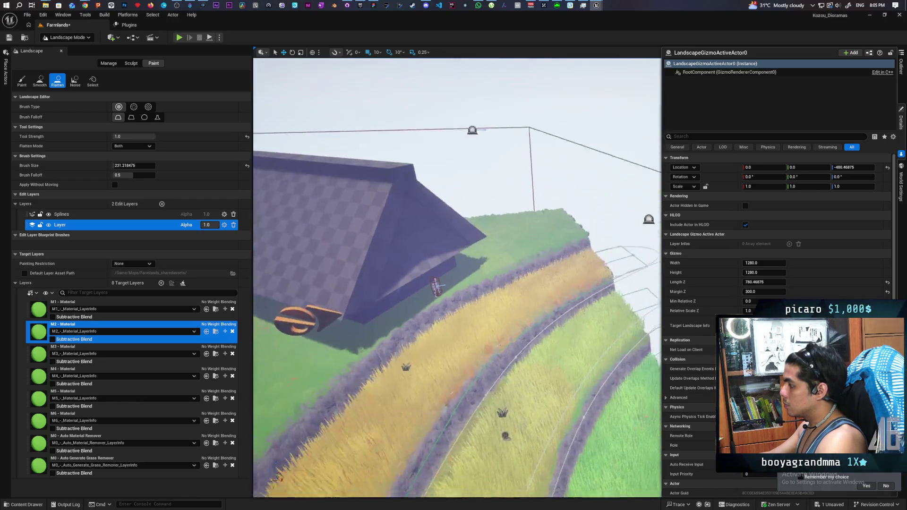
{"action": "key", "text": "s"}
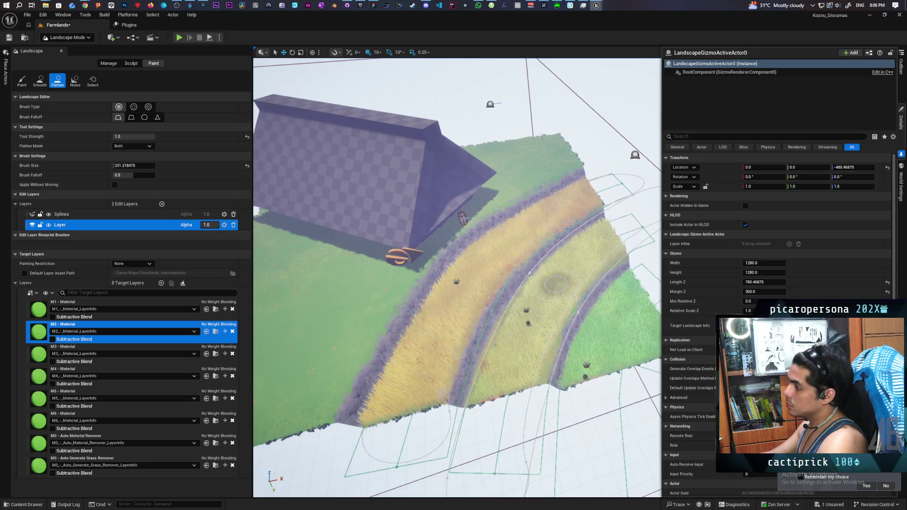
{"action": "scroll", "coordinate": [556, 284], "scroll_direction": "up", "scroll_amount": 5}
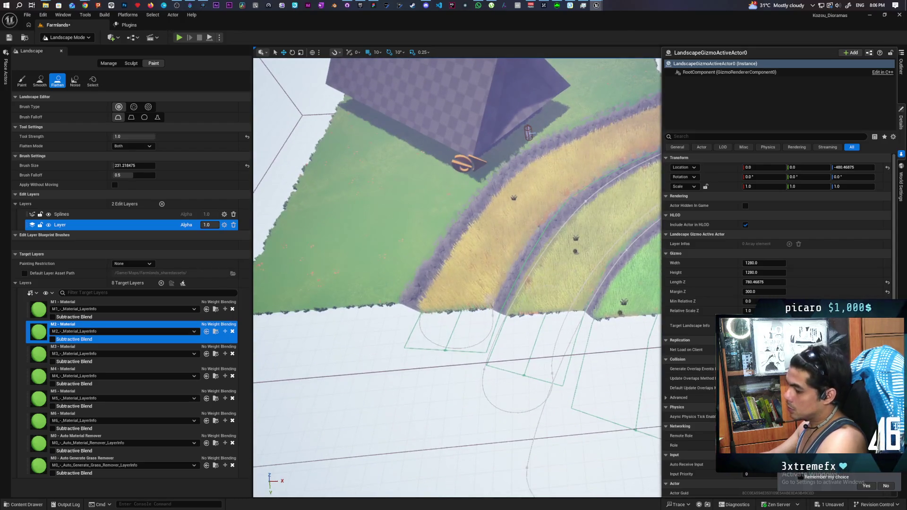
{"action": "scroll", "coordinate": [506, 293], "scroll_direction": "up", "scroll_amount": 5}
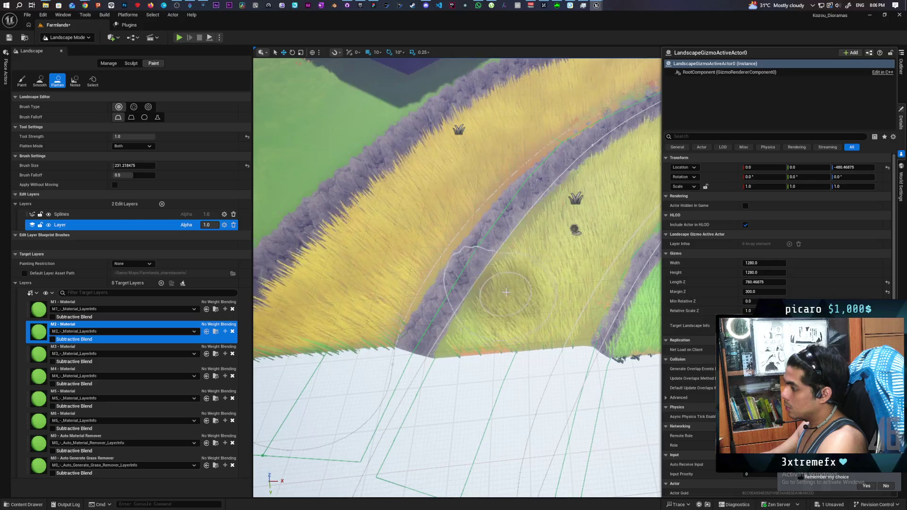
{"action": "scroll", "coordinate": [506, 293], "scroll_direction": "down", "scroll_amount": 10}
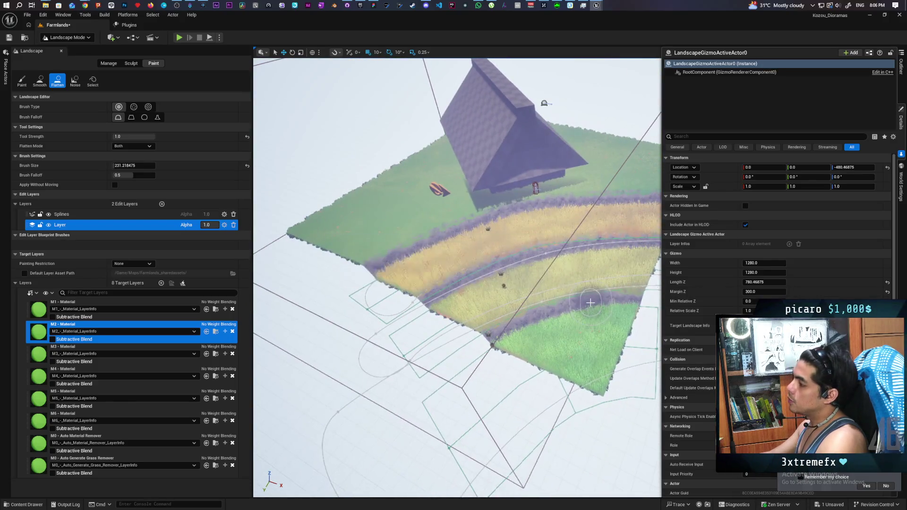
{"action": "key", "text": "ctrl+s"}
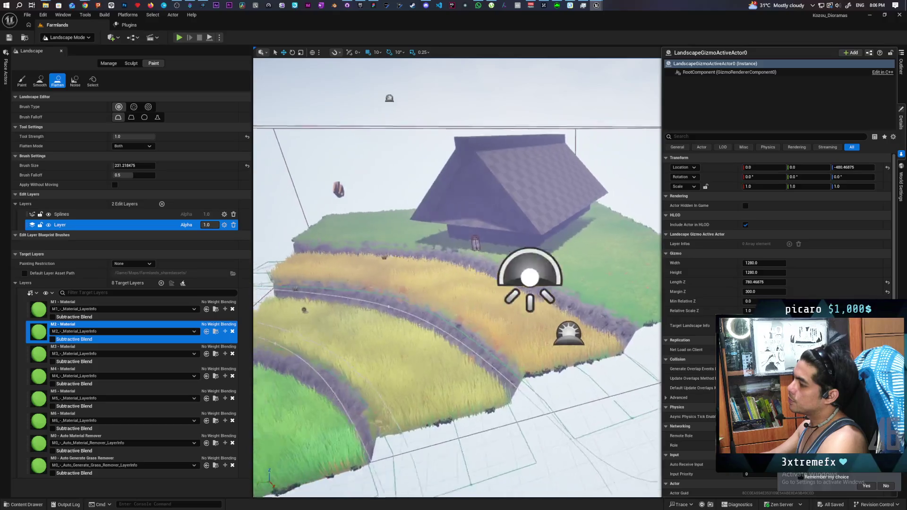
Step: Swing the view toward the terraced field and return to Selection Mode
{"action": "scroll", "coordinate": [595, 345], "scroll_direction": "down", "scroll_amount": 3}
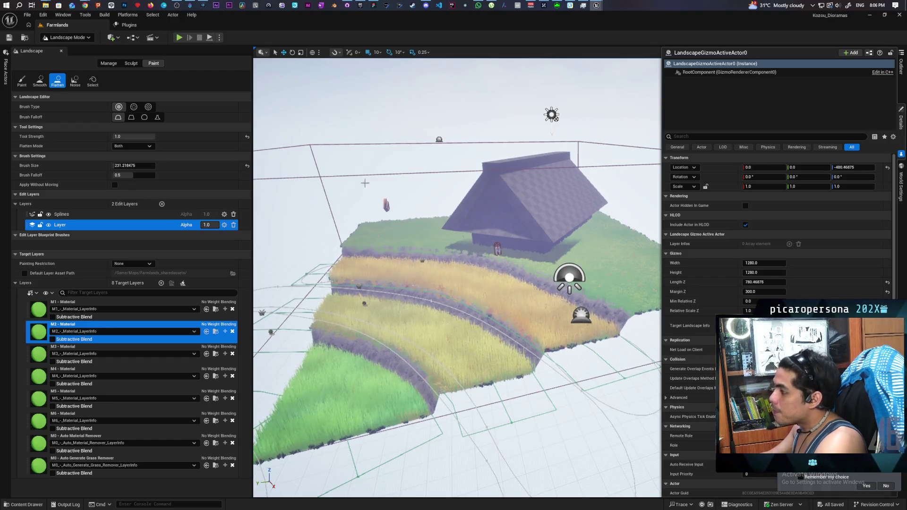
{"action": "scroll", "coordinate": [435, 281], "scroll_direction": "up", "scroll_amount": 3}
{"action": "key", "text": "a"}
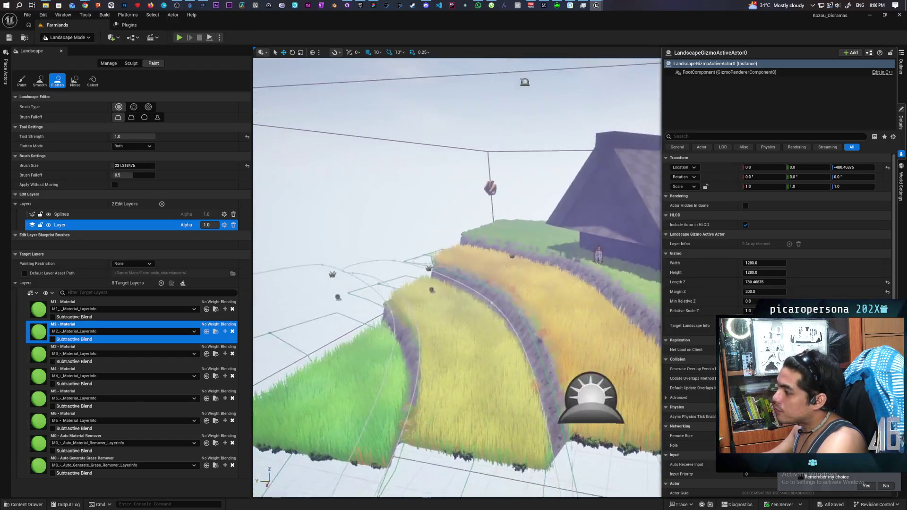
{"action": "scroll", "coordinate": [457, 279], "scroll_direction": "down", "scroll_amount": 2}
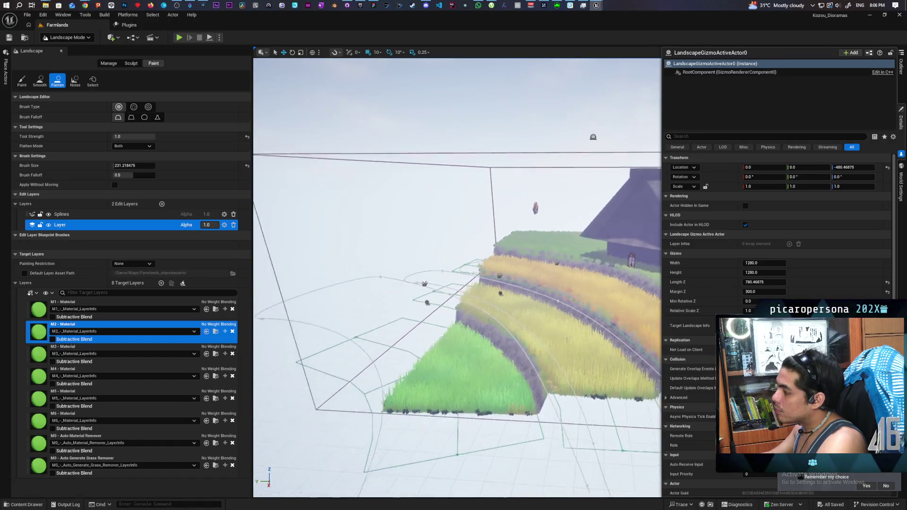
{"action": "left_click", "coordinate": [68, 37]}
{"action": "left_click", "coordinate": [66, 50]}
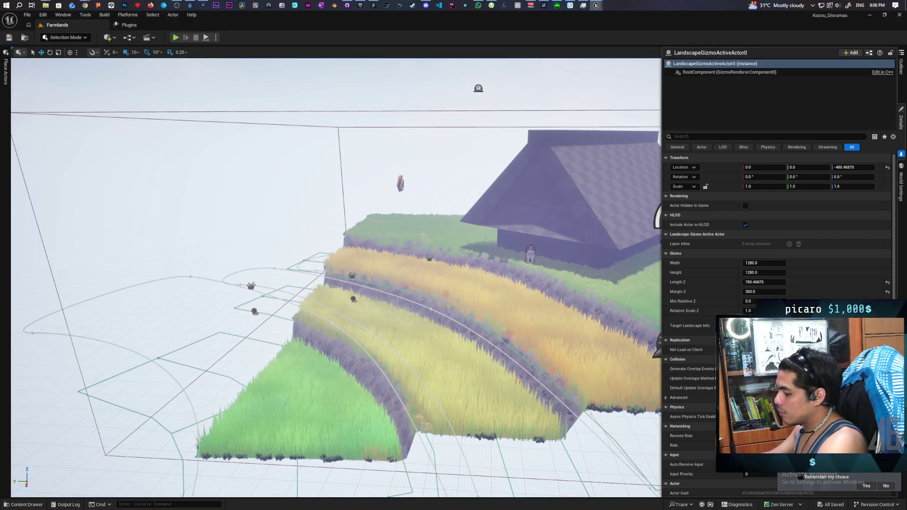
Step: Hide overlays with G game view and snip the whole viewport showing the farmhouse above the terraces
{"action": "key", "text": "g"}
{"action": "scroll", "coordinate": [336, 272], "scroll_direction": "down", "scroll_amount": 5}
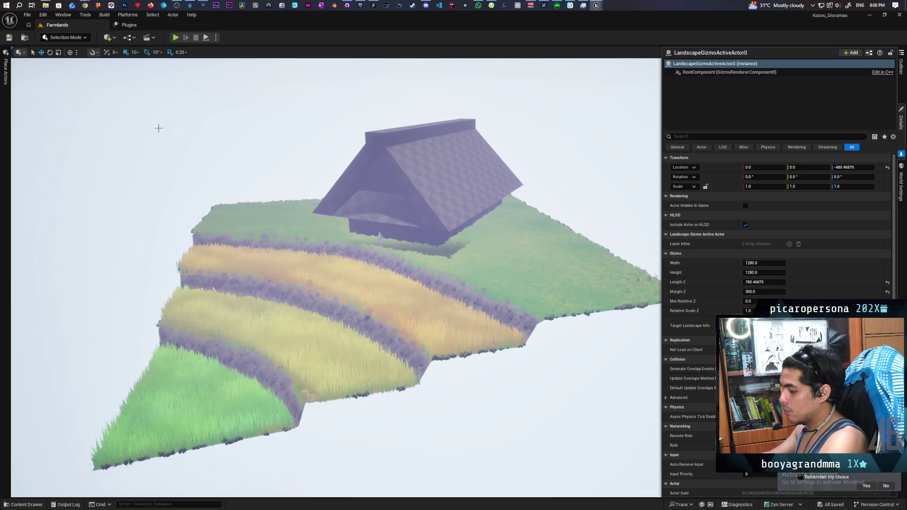
{"action": "key", "text": "super+shift+s"}
{"action": "mouse_move", "coordinate": [33, 68]}
{"action": "left_mouse_down"}
{"action": "mouse_move", "coordinate": [172, 198]}
{"action": "mouse_move", "coordinate": [655, 467]}
{"action": "left_mouse_up"}
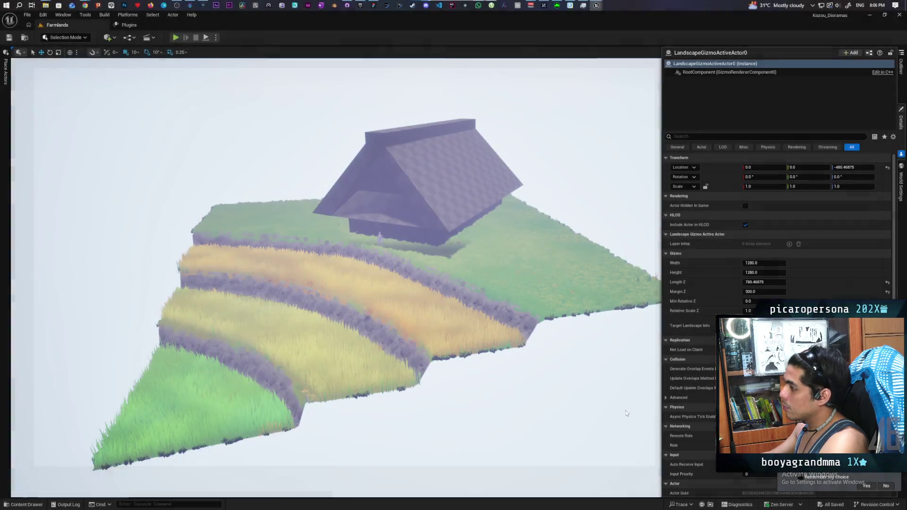
{"action": "left_click", "coordinate": [426, 5]}
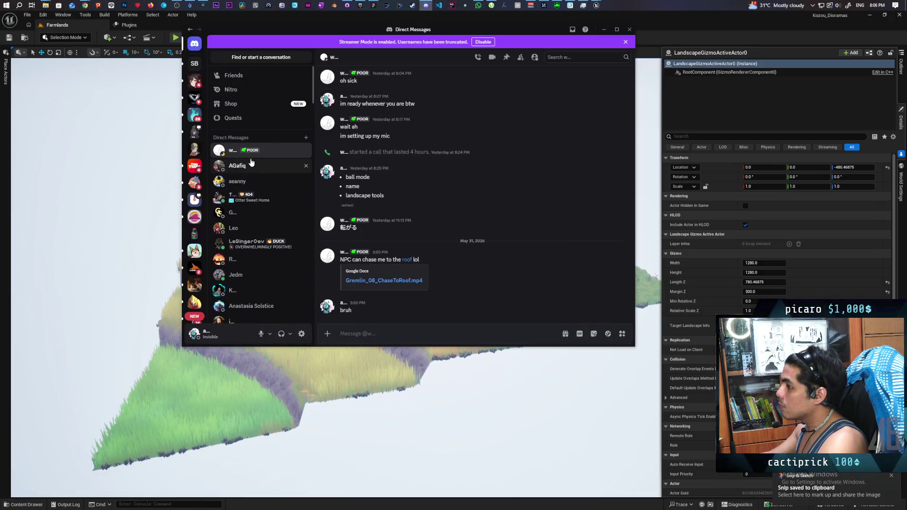
{"action": "key", "text": "ctrl+v"}
{"action": "key", "text": "Return"}
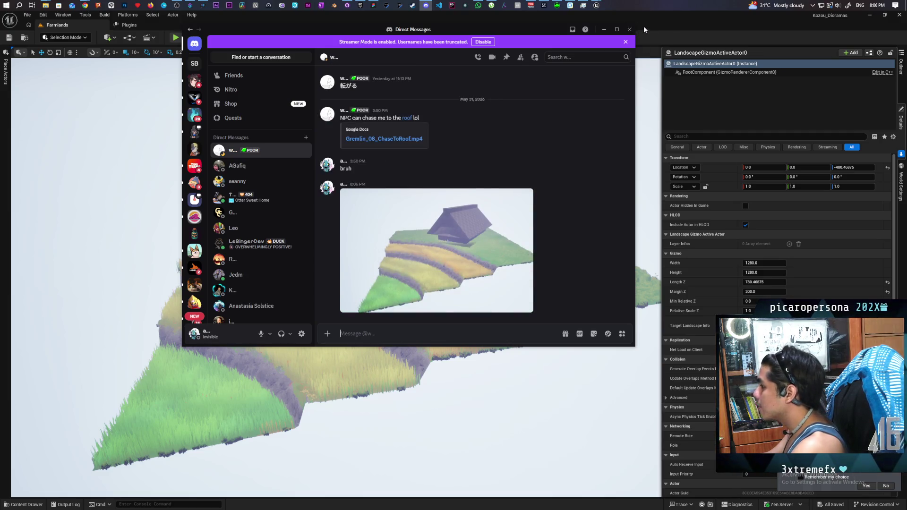
{"action": "left_click", "coordinate": [528, 17]}
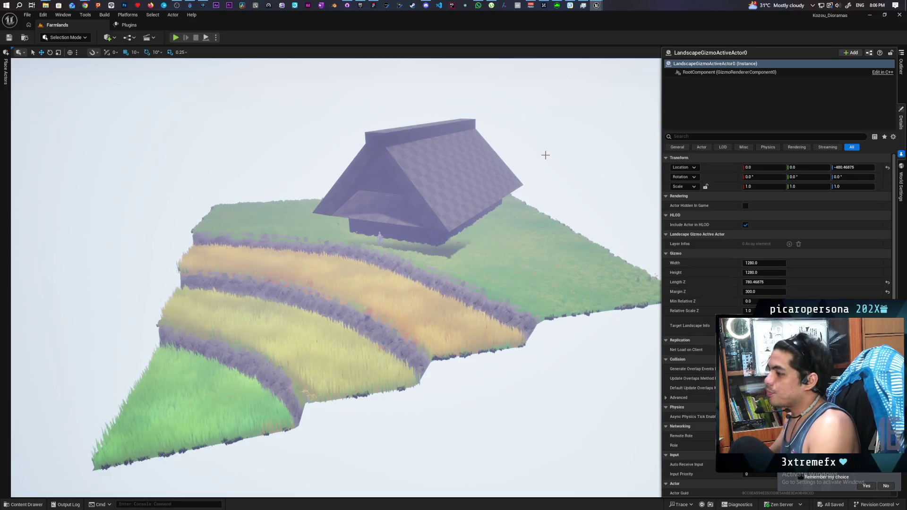
{"action": "mouse_move", "coordinate": [84, 5]}
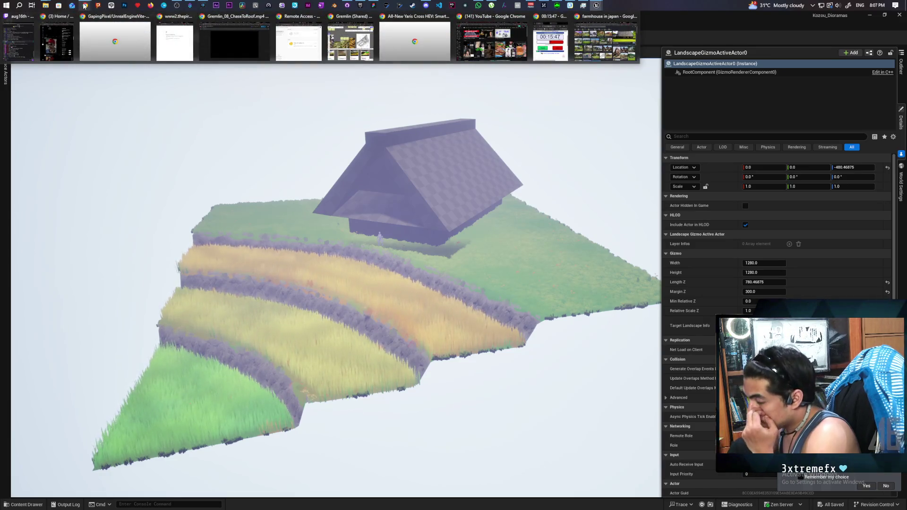
{"action": "mouse_move", "coordinate": [617, 32]}
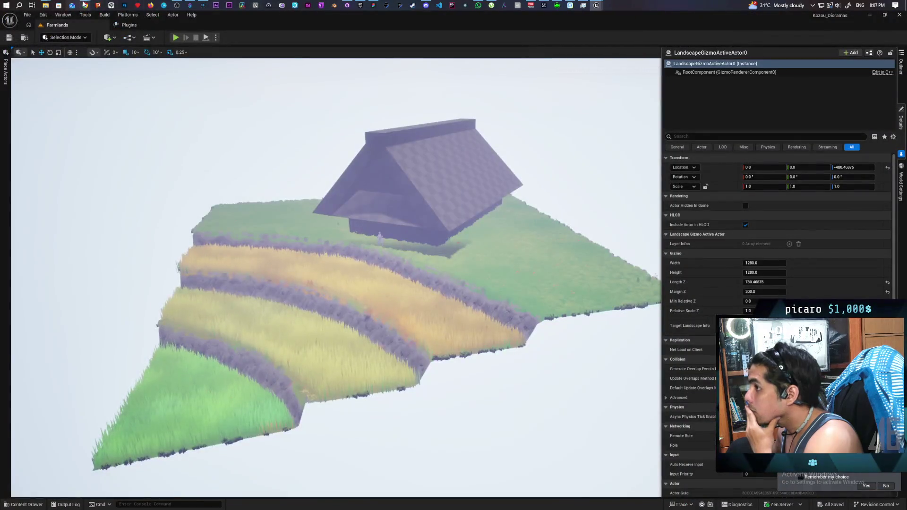
{"action": "left_click", "coordinate": [392, 37]}
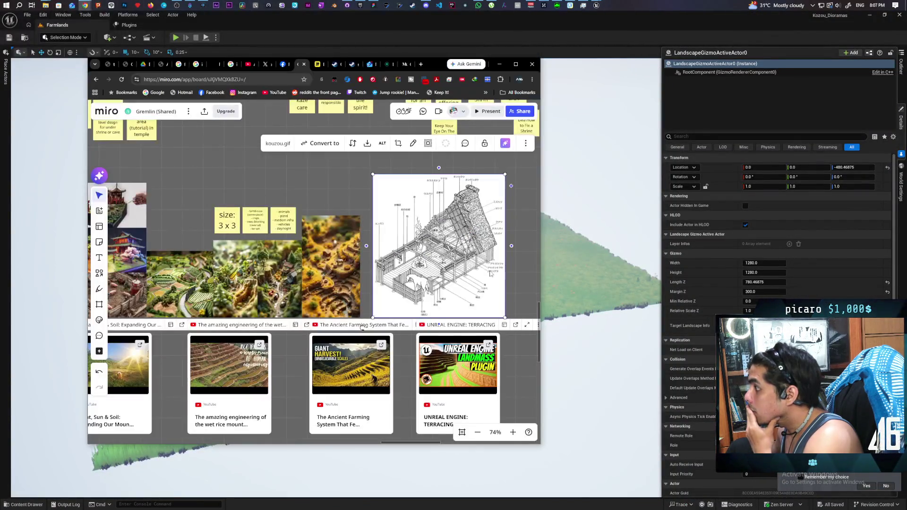
{"action": "scroll", "coordinate": [319, 314], "scroll_direction": "down", "scroll_amount": 2}
{"action": "left_click_drag", "start_coordinate": [319, 314], "coordinate": [447, 252]}
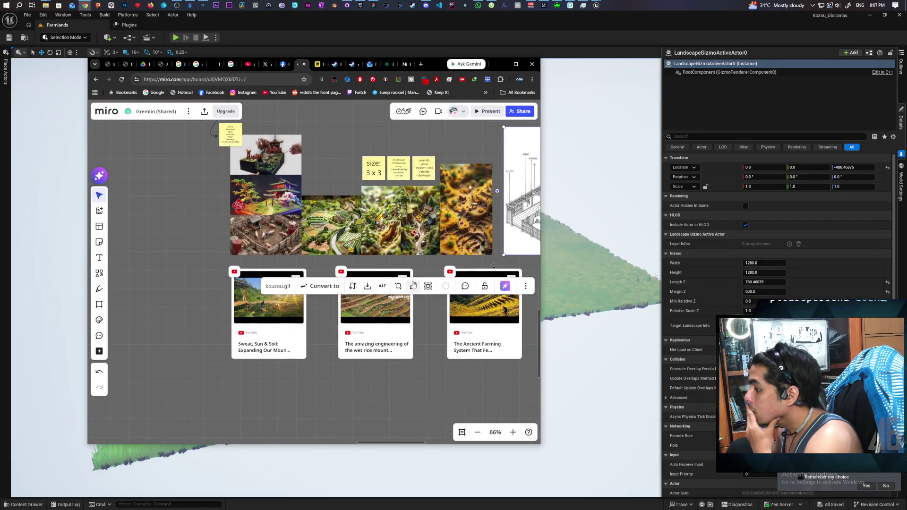
{"action": "left_click", "coordinate": [469, 30]}
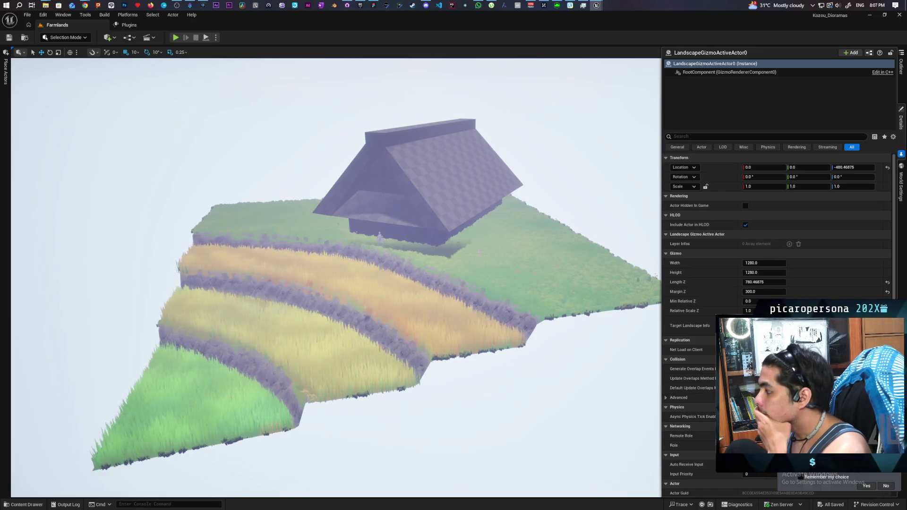
Step: Fly the viewport camera in close to the farmhouse and re-centre it on the house
{"action": "key", "text": "w"}
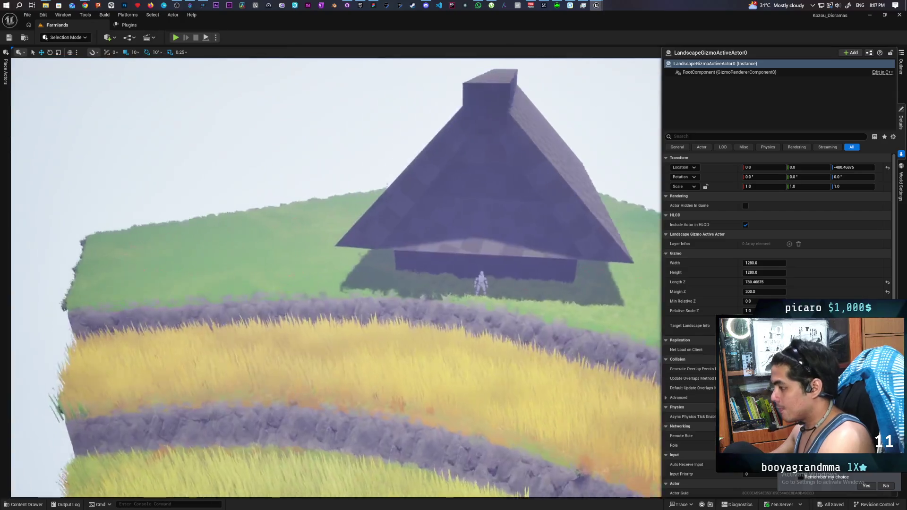
{"action": "key", "text": "w"}
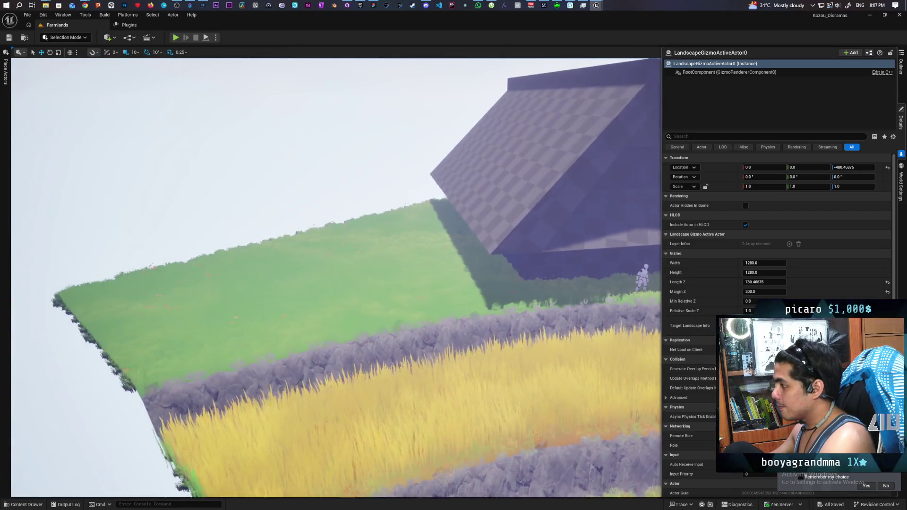
{"action": "key", "text": "s"}
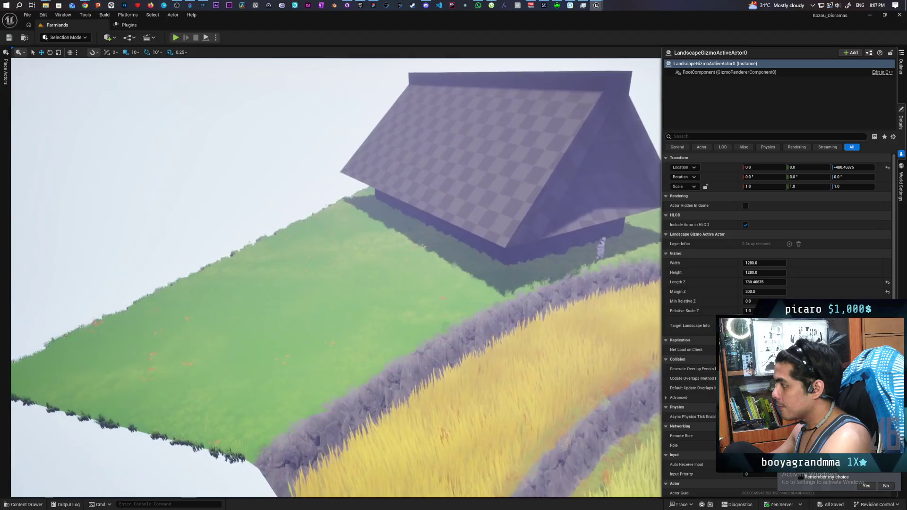
{"action": "key", "text": "w"}
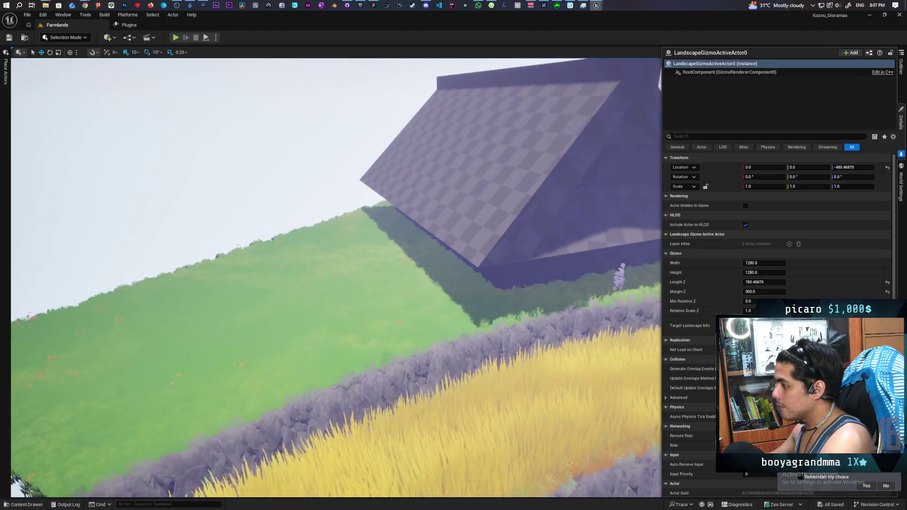
{"action": "key", "text": "w"}
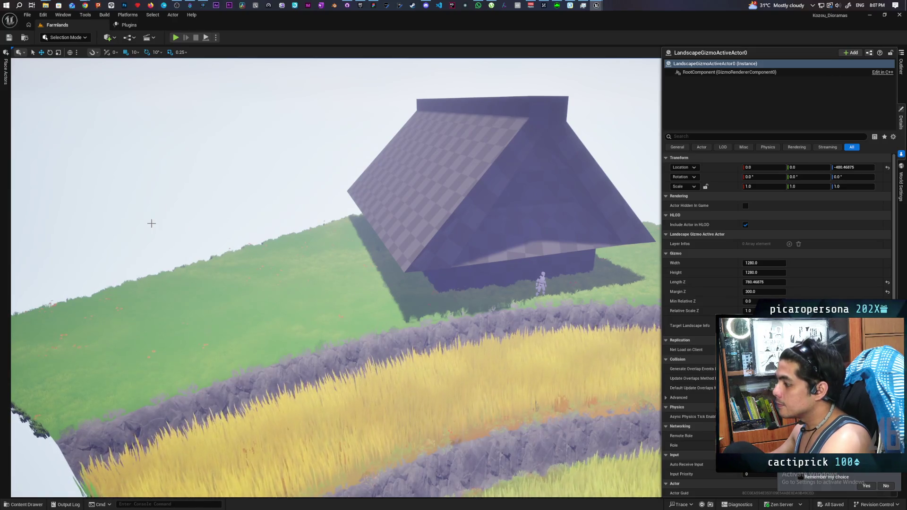
{"action": "key", "text": "d"}
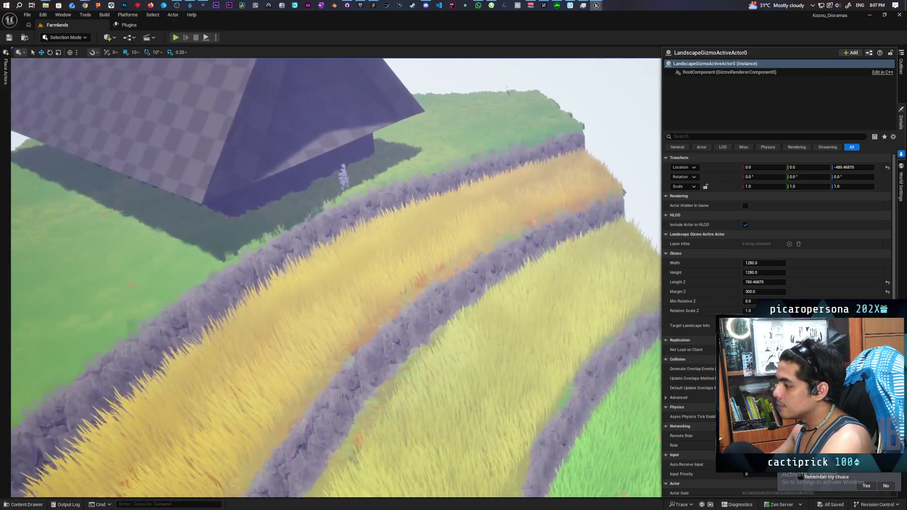
Step: Look down over the wheat terraces, then start play from a landscape spot beside the house
{"action": "key", "text": "a"}
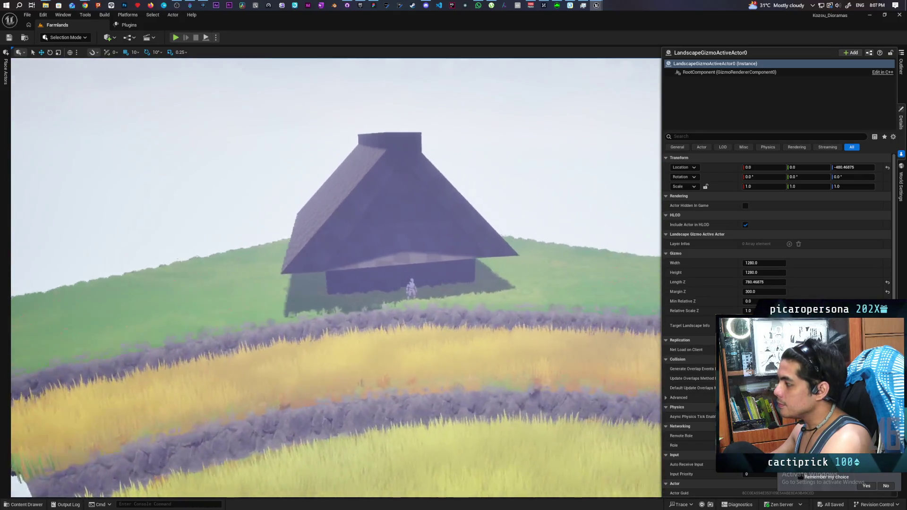
{"action": "key", "text": "a"}
{"action": "key", "text": "s"}
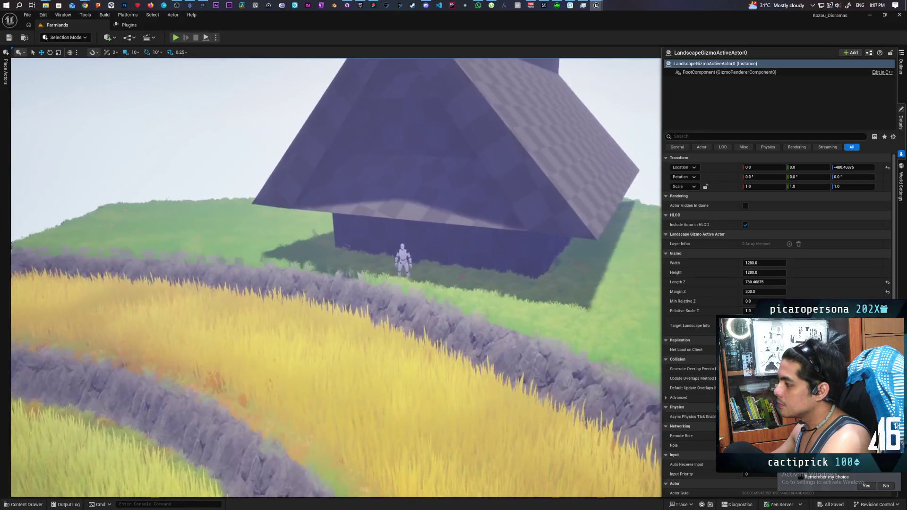
{"action": "key", "text": "w"}
{"action": "key", "text": "s"}
{"action": "key", "text": "e"}
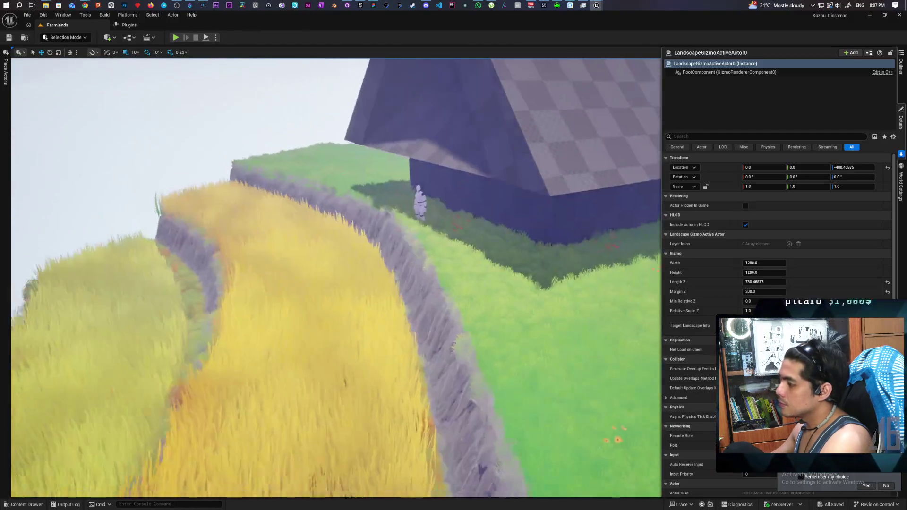
{"action": "right_click", "coordinate": [537, 320]}
{"action": "left_click", "coordinate": [554, 307]}
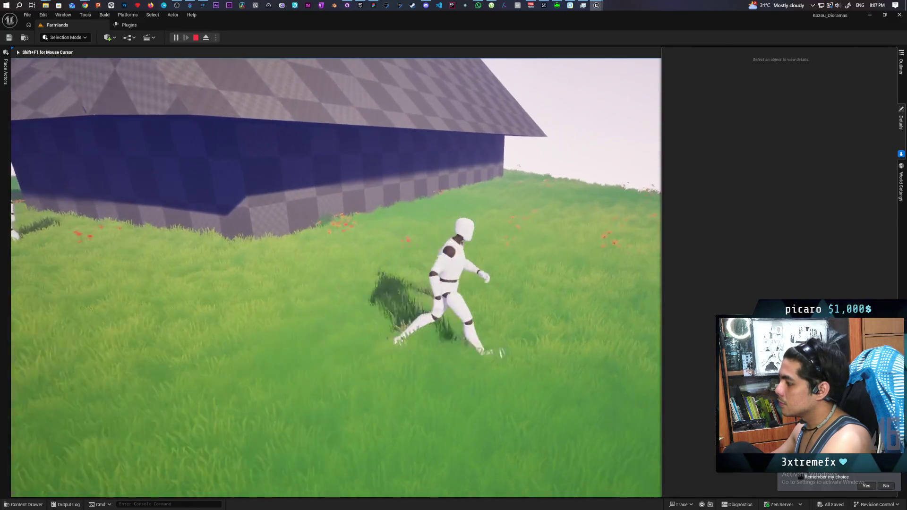
Step: Run the mannequin toward the house, then try 'stat fpw' in the console and reopen it
{"action": "key", "text": "s"}
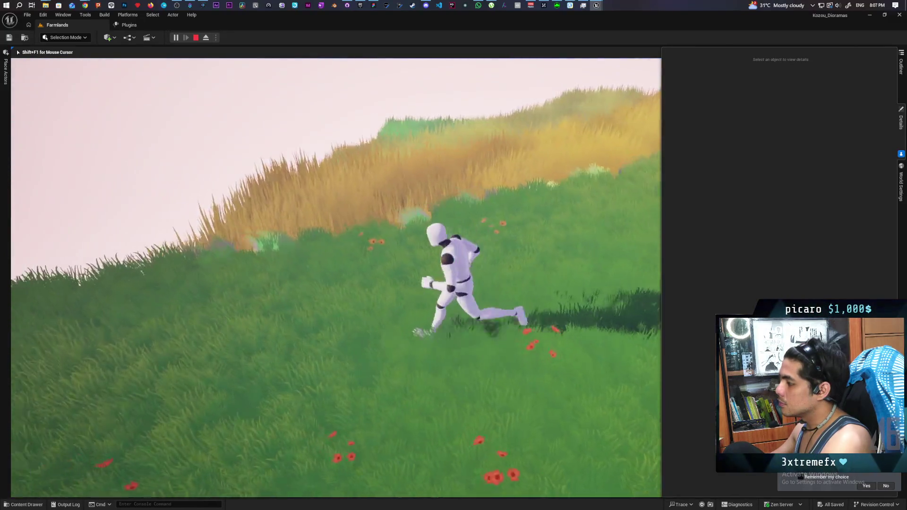
{"action": "key", "text": "w"}
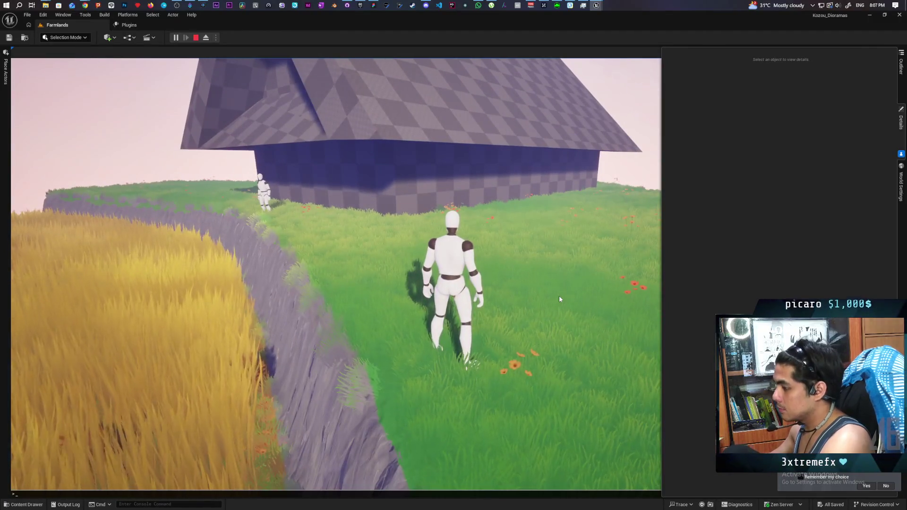
{"action": "key", "text": "grave"}
{"action": "type", "text": "stat fp"}
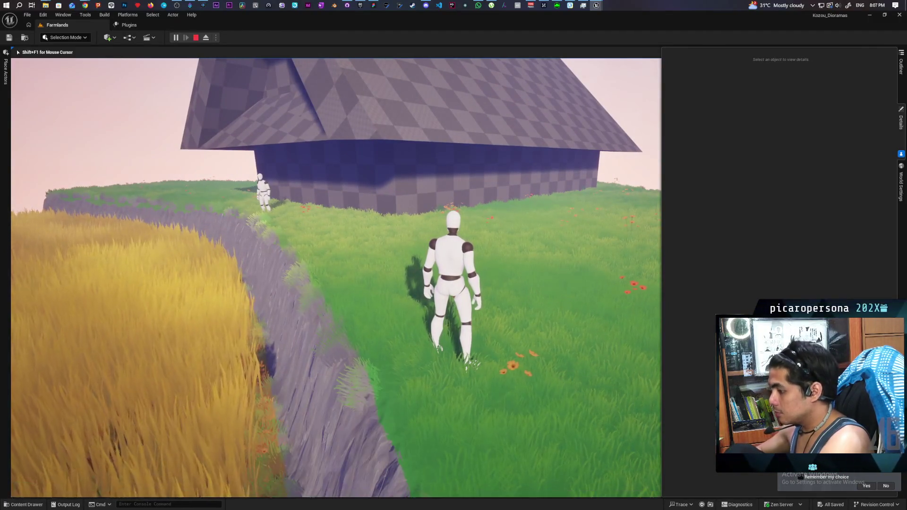
{"action": "type", "text": "w"}
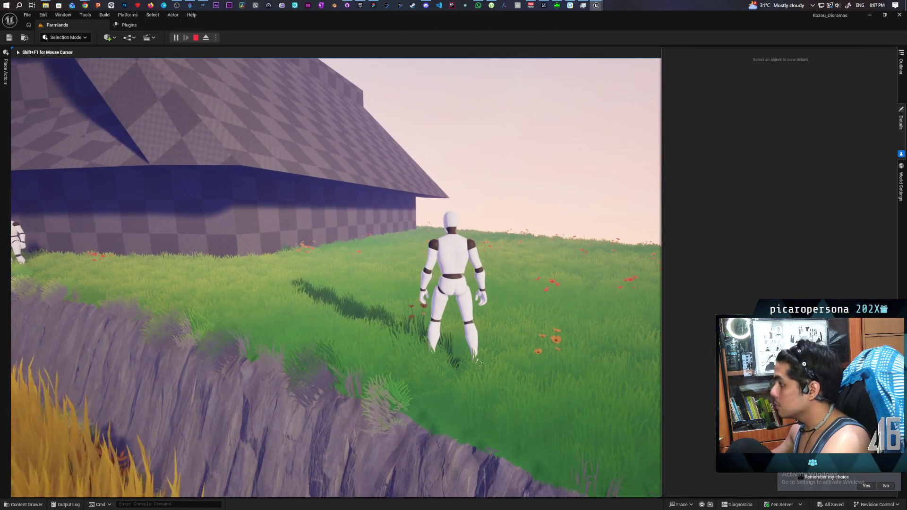
{"action": "key", "text": "grave"}
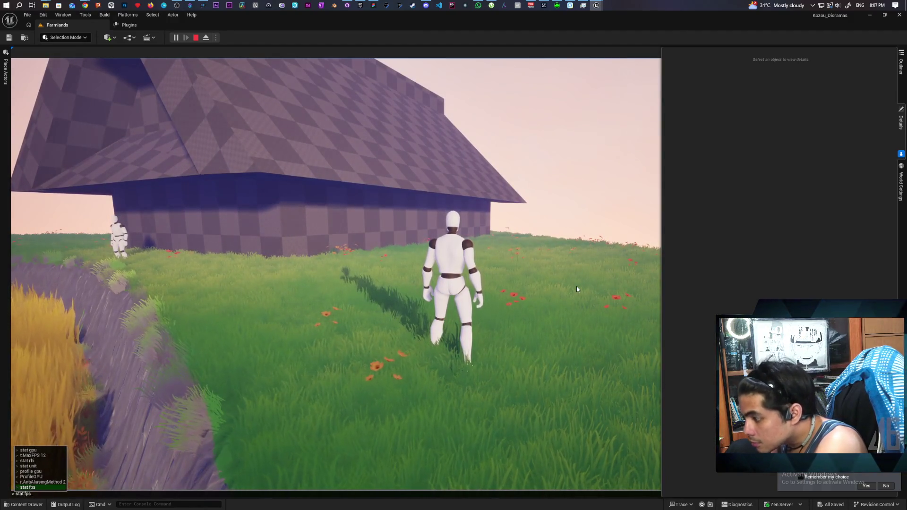
Step: Recall stat unit from the console history and collapse the Details panel to widen the game view
{"action": "key", "text": "Up"}
{"action": "key", "text": "Up"}
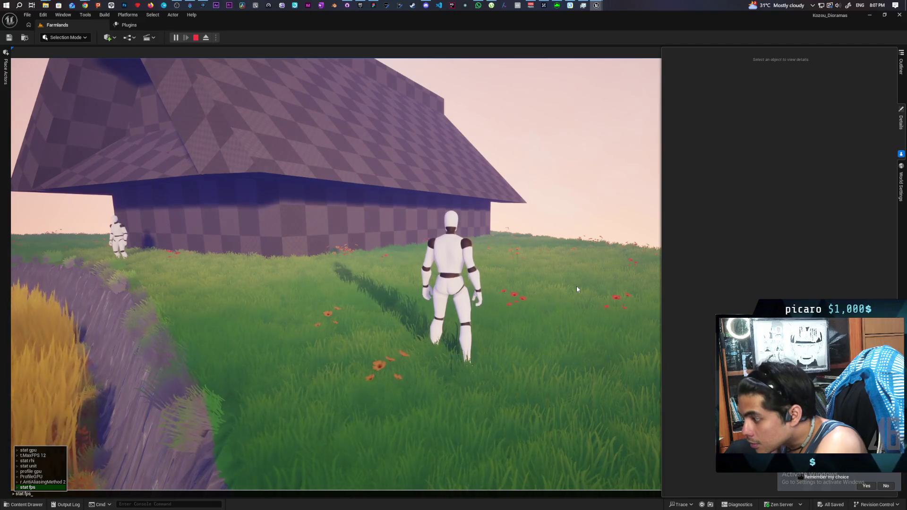
{"action": "key", "text": "Up"}
{"action": "key", "text": "Up"}
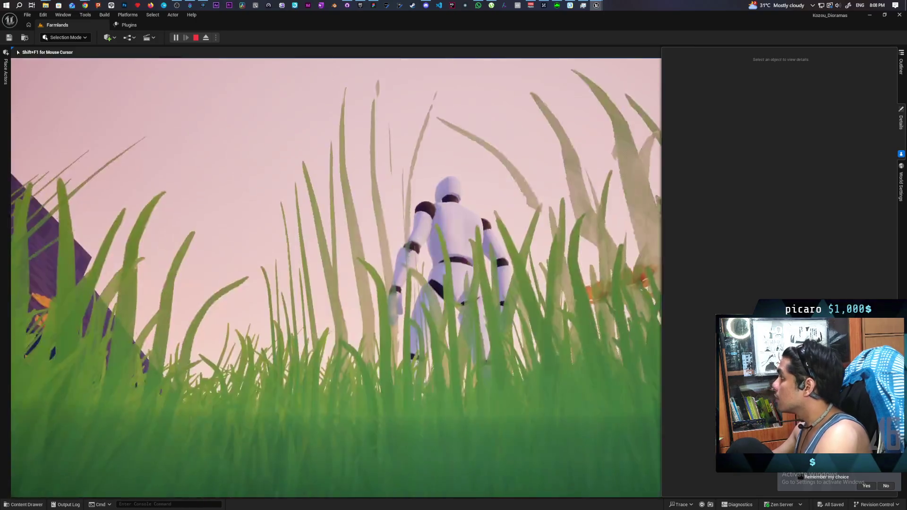
{"action": "key", "text": "alt+Tab"}
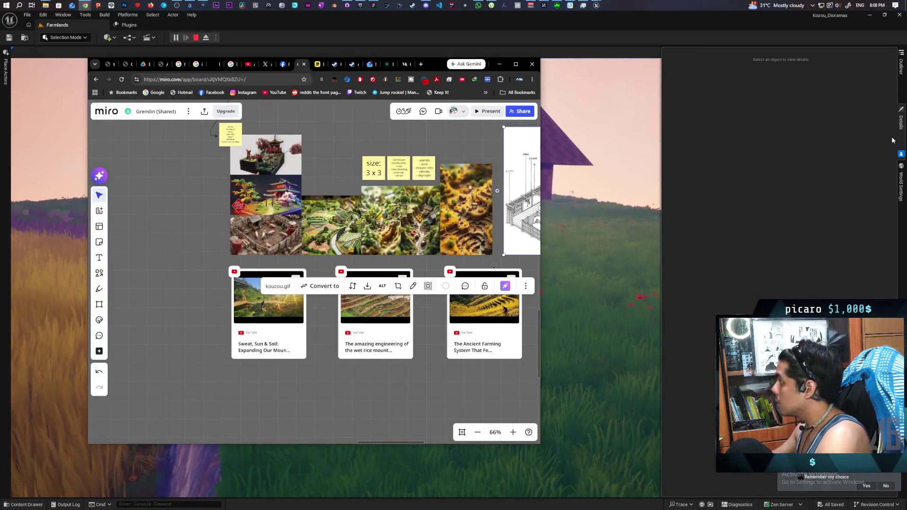
{"action": "left_click", "coordinate": [892, 141]}
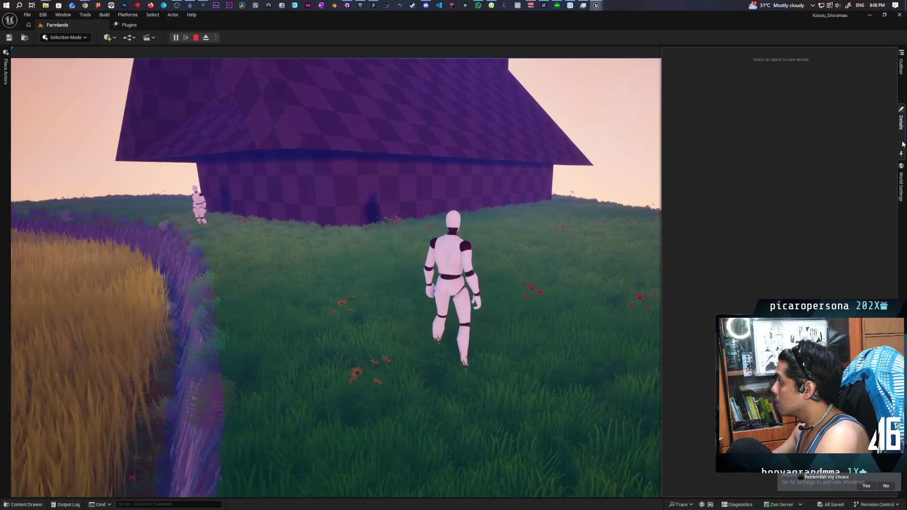
{"action": "left_click", "coordinate": [903, 144]}
Step: Run 'stat fps' in the game console to overlay the frame rate
{"action": "left_click", "coordinate": [608, 186]}
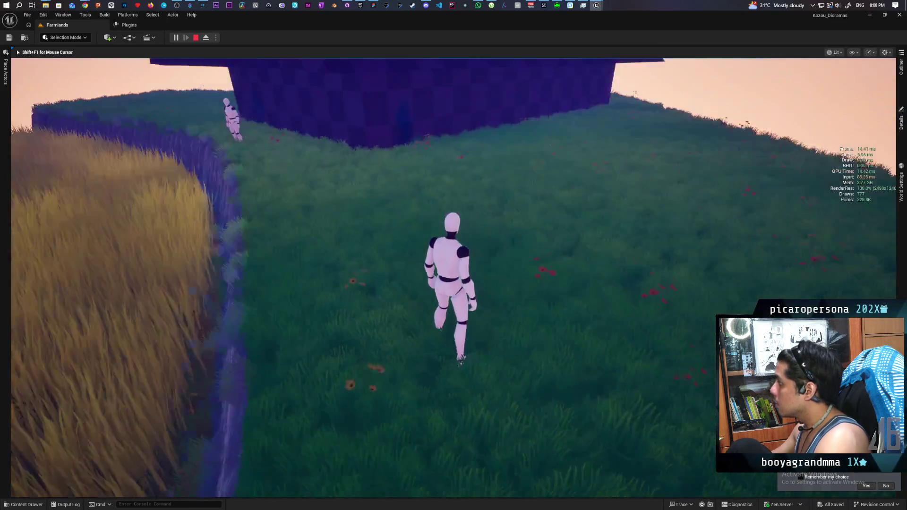
{"action": "key", "text": "grave"}
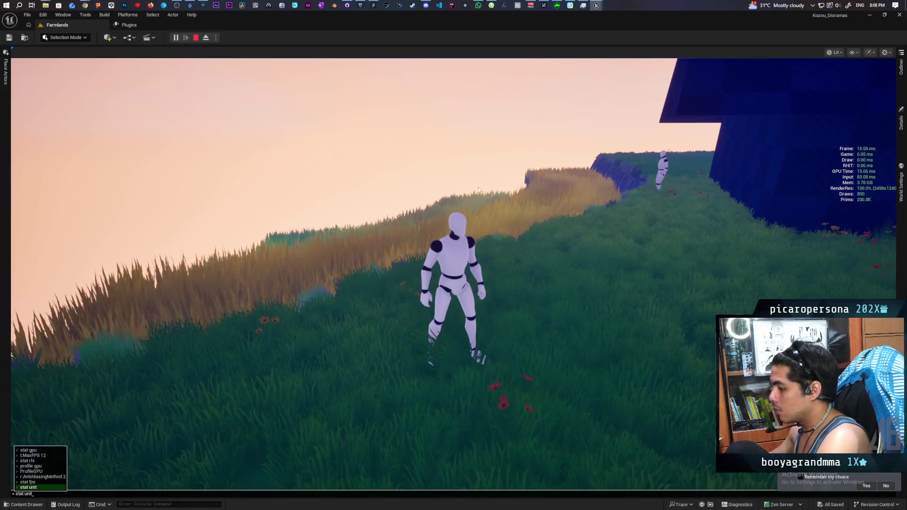
{"action": "type", "text": "stat fps"}
{"action": "key", "text": "Return"}
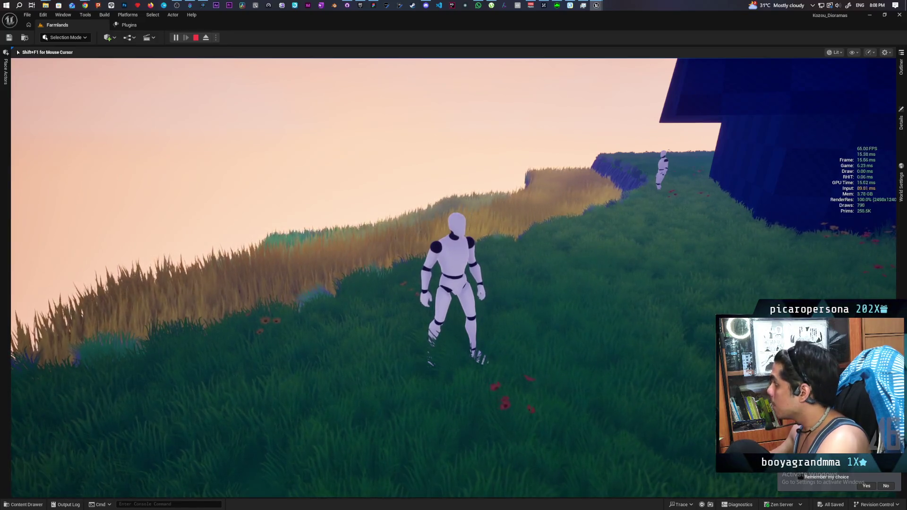
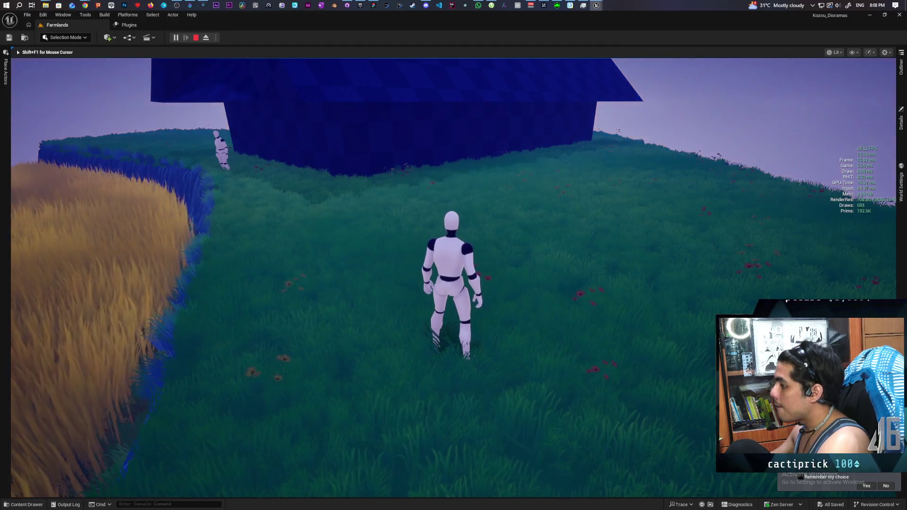
Step: Stop the play session and open MI_Grass from PCG_TallGrass's ISM_Grass_Clump_1 component
{"action": "key", "text": "Escape"}
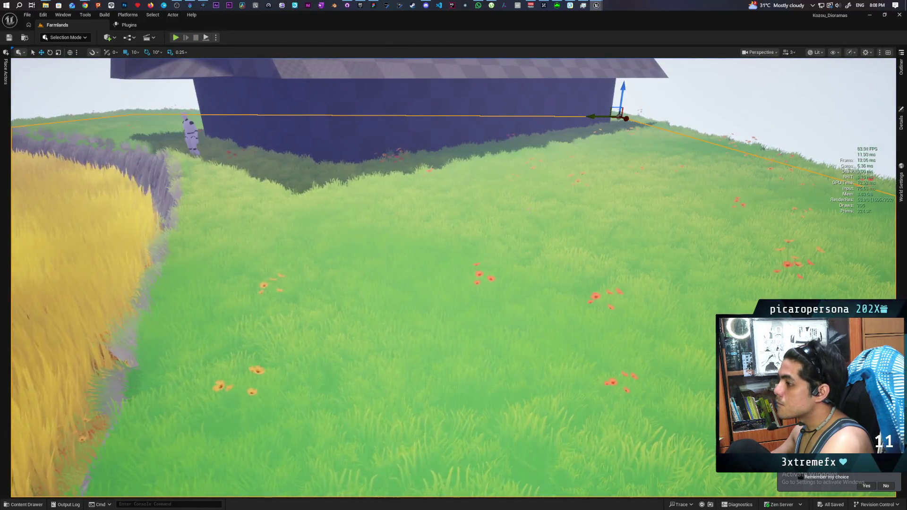
{"action": "scroll", "coordinate": [530, 209], "scroll_direction": "down", "scroll_amount": 5}
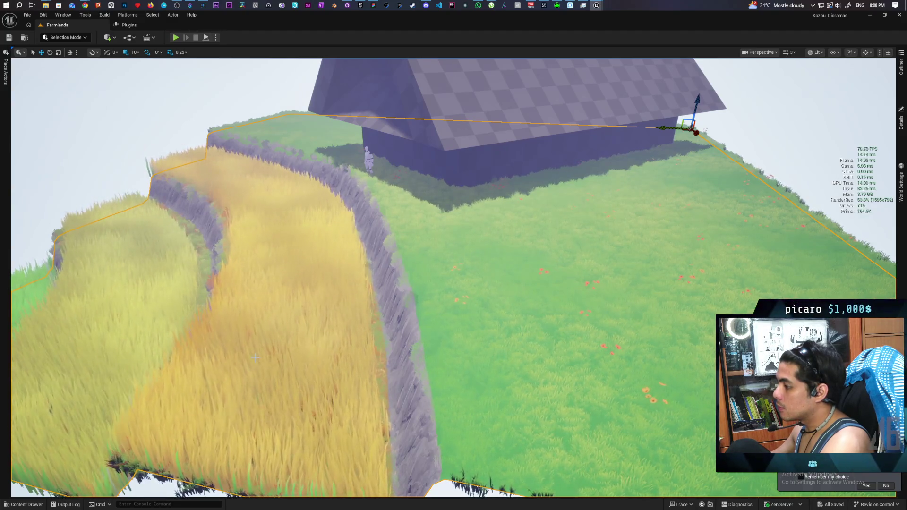
{"action": "left_click", "coordinate": [36, 494]}
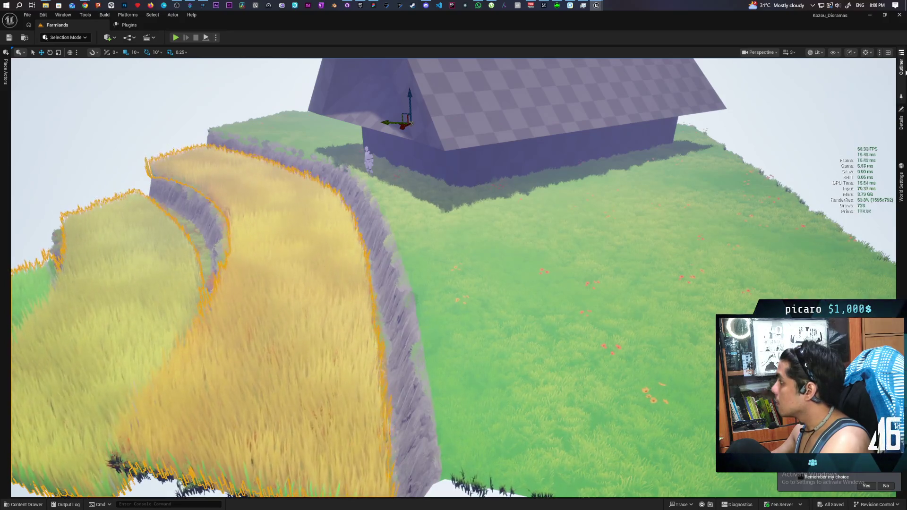
{"action": "left_click", "coordinate": [902, 124]}
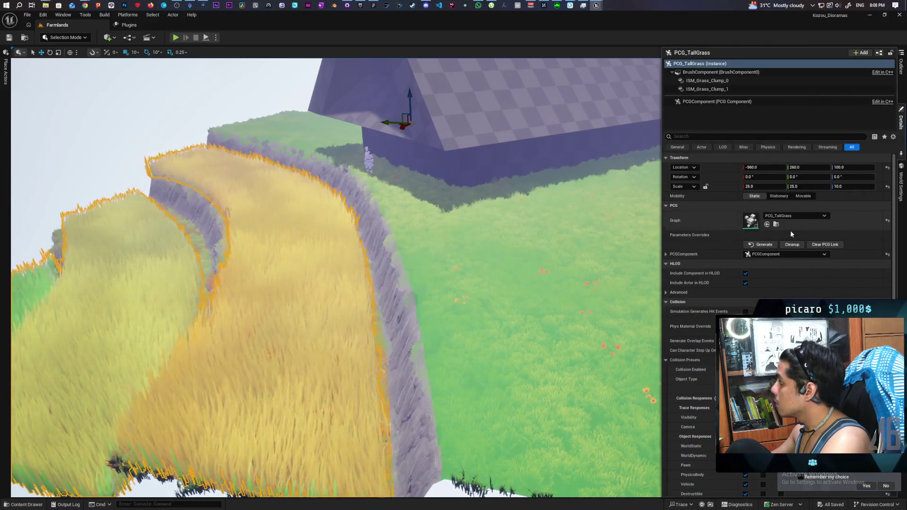
{"action": "left_click", "coordinate": [711, 90]}
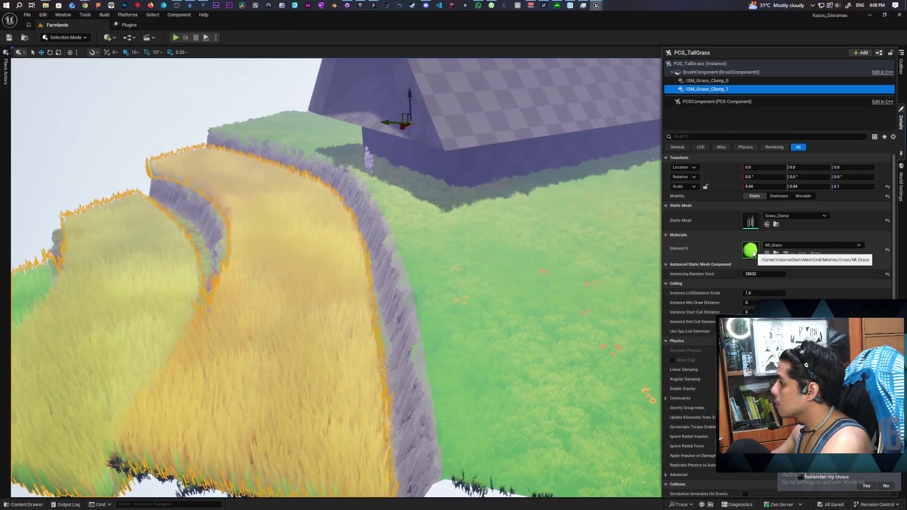
{"action": "double_click", "coordinate": [753, 252]}
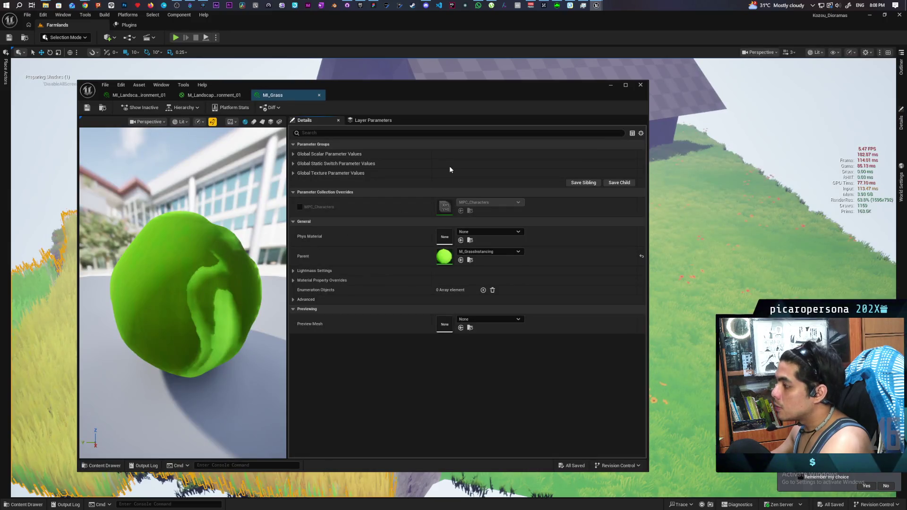
Step: Open the parent material M_GrassInstancing and view its root-anchoring Fresnel and Clamp nodes
{"action": "double_click", "coordinate": [446, 256]}
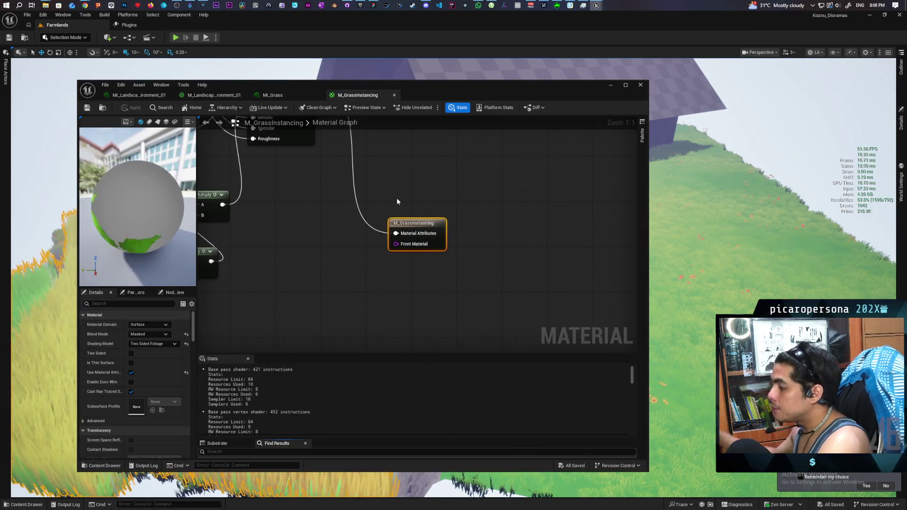
{"action": "mouse_move", "coordinate": [388, 208]}
{"action": "left_mouse_down"}
{"action": "mouse_move", "coordinate": [426, 270]}
{"action": "mouse_move", "coordinate": [390, 172]}
{"action": "mouse_move", "coordinate": [392, 231]}
{"action": "mouse_move", "coordinate": [419, 171]}
{"action": "mouse_move", "coordinate": [470, 151]}
{"action": "mouse_move", "coordinate": [473, 208]}
{"action": "mouse_move", "coordinate": [505, 244]}
{"action": "left_mouse_up"}
{"action": "scroll", "coordinate": [406, 260], "scroll_direction": "up", "scroll_amount": 3}
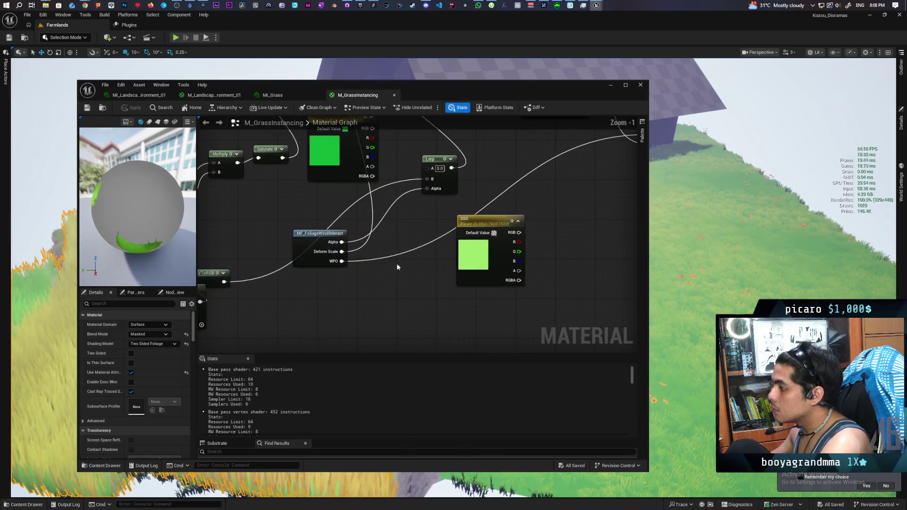
Step: Open MF_FoliageWindInteract and survey its wind nodes, including FoliageBender and Vertex Color
{"action": "double_click", "coordinate": [302, 243]}
{"action": "scroll", "coordinate": [331, 305], "scroll_direction": "down", "scroll_amount": 5}
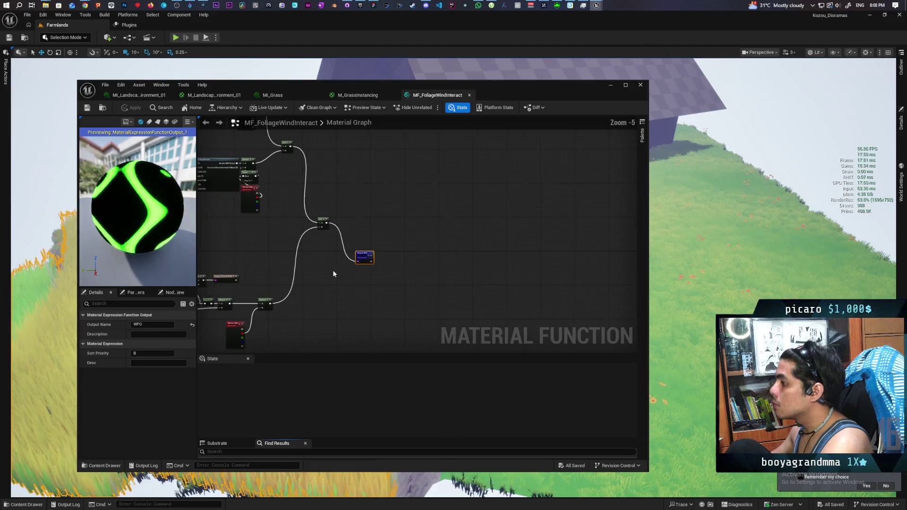
{"action": "left_click_drag", "start_coordinate": [333, 274], "coordinate": [539, 249]}
{"action": "scroll", "coordinate": [561, 217], "scroll_direction": "up", "scroll_amount": 2}
{"action": "mouse_move", "coordinate": [531, 289]}
{"action": "left_mouse_down"}
{"action": "mouse_move", "coordinate": [486, 205]}
{"action": "mouse_move", "coordinate": [553, 249]}
{"action": "mouse_move", "coordinate": [541, 233]}
{"action": "mouse_move", "coordinate": [557, 203]}
{"action": "left_mouse_up"}
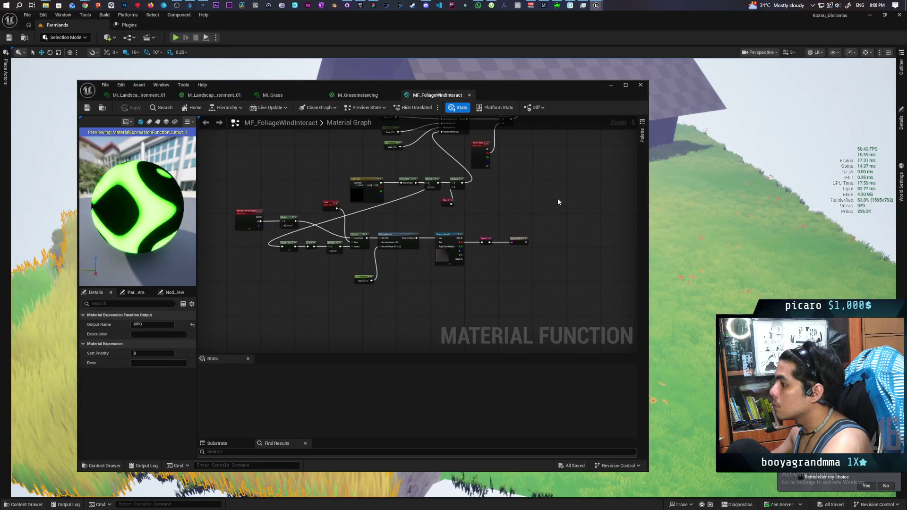
{"action": "left_click_drag", "start_coordinate": [502, 204], "coordinate": [530, 237]}
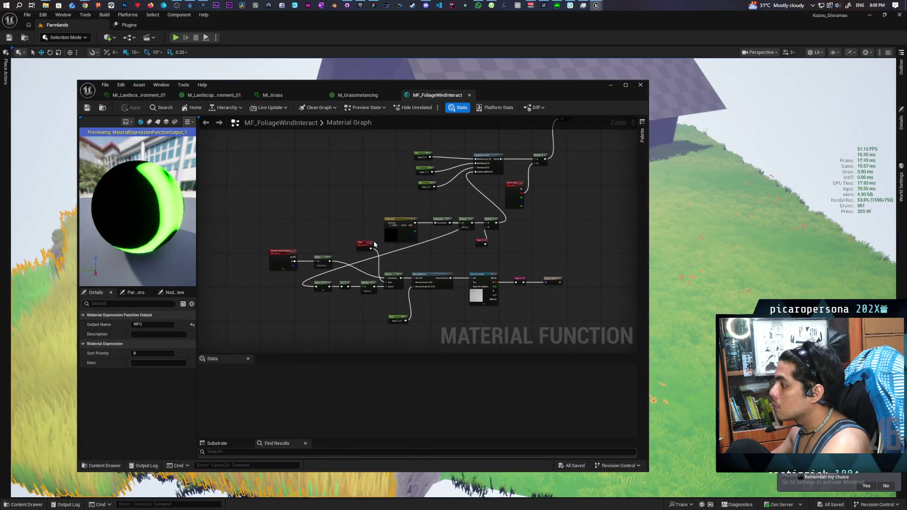
{"action": "scroll", "coordinate": [374, 244], "scroll_direction": "up", "scroll_amount": 3}
{"action": "scroll", "coordinate": [373, 241], "scroll_direction": "down", "scroll_amount": 2}
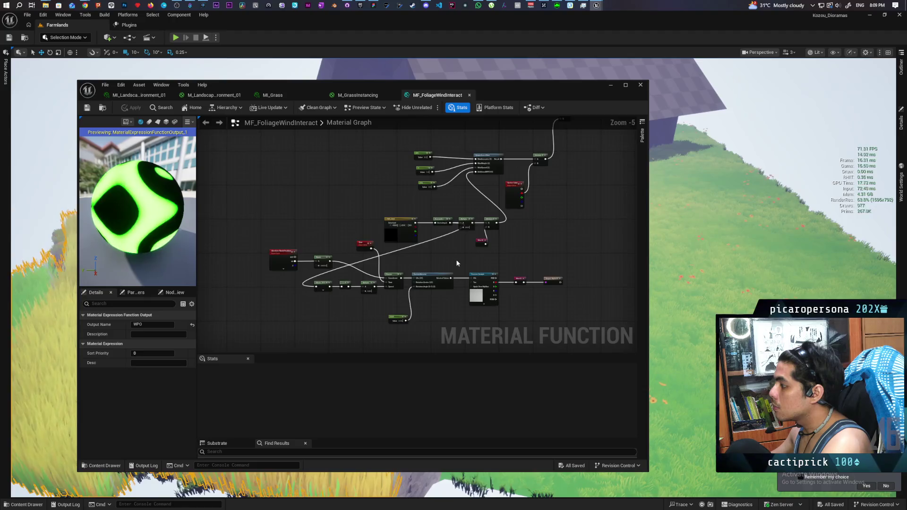
{"action": "scroll", "coordinate": [455, 259], "scroll_direction": "up", "scroll_amount": 1}
{"action": "scroll", "coordinate": [457, 260], "scroll_direction": "down", "scroll_amount": 3}
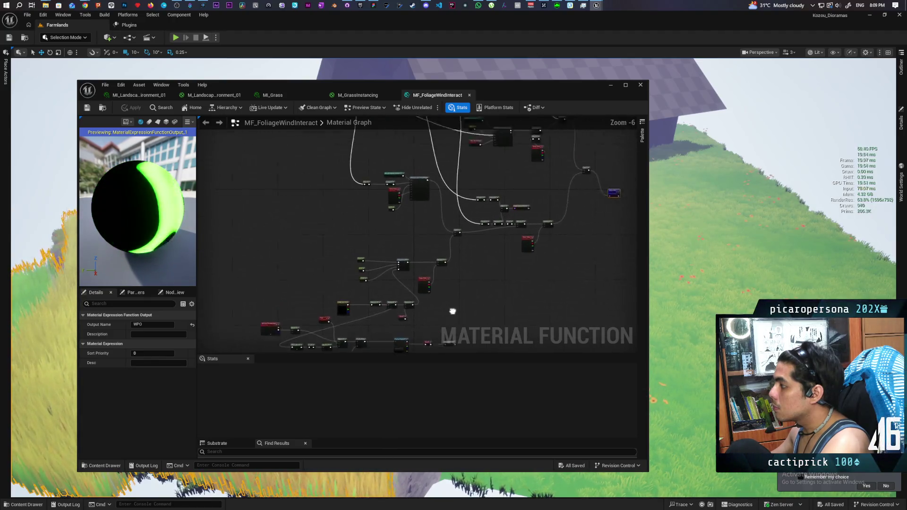
{"action": "left_click_drag", "start_coordinate": [401, 319], "coordinate": [472, 298]}
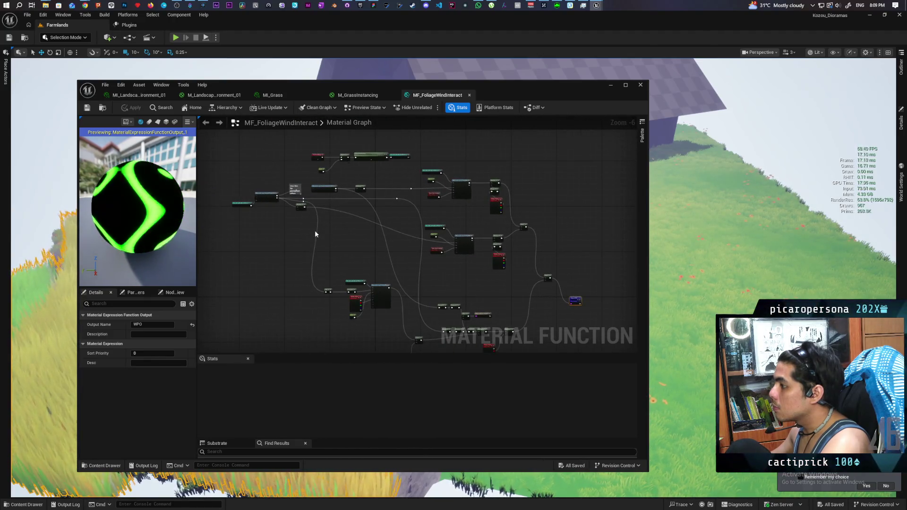
{"action": "scroll", "coordinate": [315, 231], "scroll_direction": "up", "scroll_amount": 1}
{"action": "scroll", "coordinate": [320, 236], "scroll_direction": "up", "scroll_amount": 2}
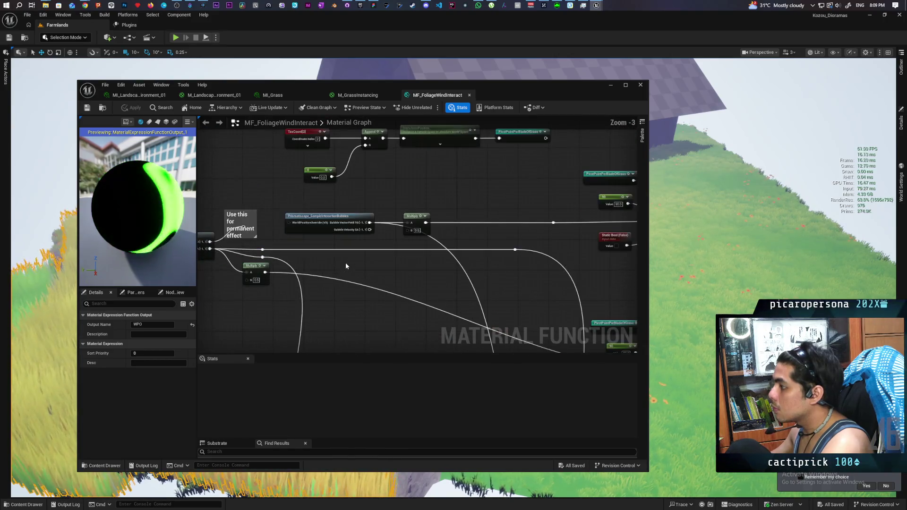
{"action": "mouse_move", "coordinate": [364, 265]}
{"action": "left_mouse_down"}
{"action": "mouse_move", "coordinate": [336, 231]}
{"action": "mouse_move", "coordinate": [445, 197]}
{"action": "mouse_move", "coordinate": [217, 146]}
{"action": "mouse_move", "coordinate": [357, 223]}
{"action": "mouse_move", "coordinate": [368, 266]}
{"action": "left_mouse_up"}
Step: Inspect the wind direction constant, Normalize and Time nodes, then right-click empty graph space
{"action": "scroll", "coordinate": [369, 266], "scroll_direction": "down", "scroll_amount": 3}
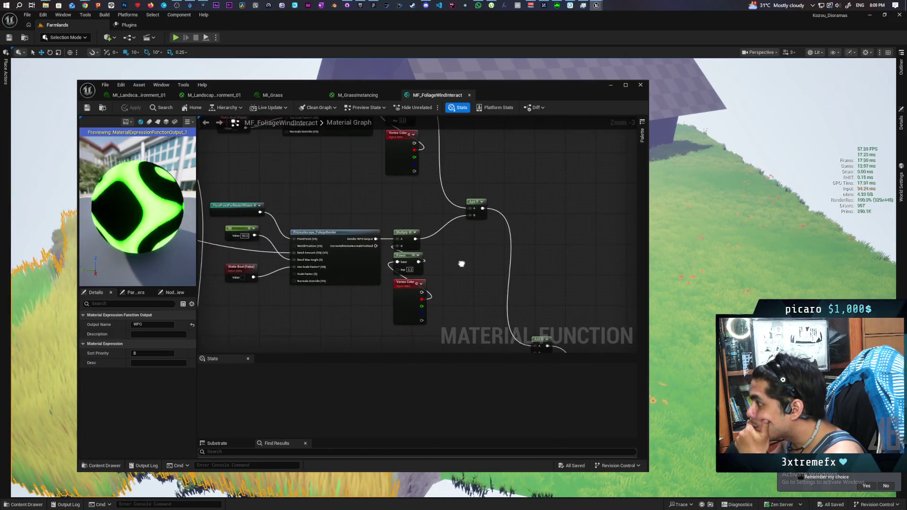
{"action": "scroll", "coordinate": [384, 243], "scroll_direction": "up", "scroll_amount": 3}
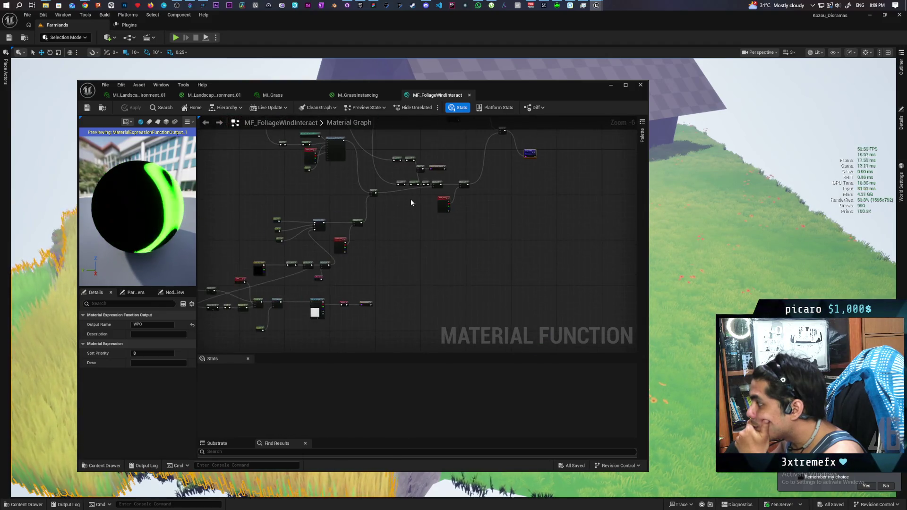
{"action": "scroll", "coordinate": [384, 243], "scroll_direction": "up", "scroll_amount": 1}
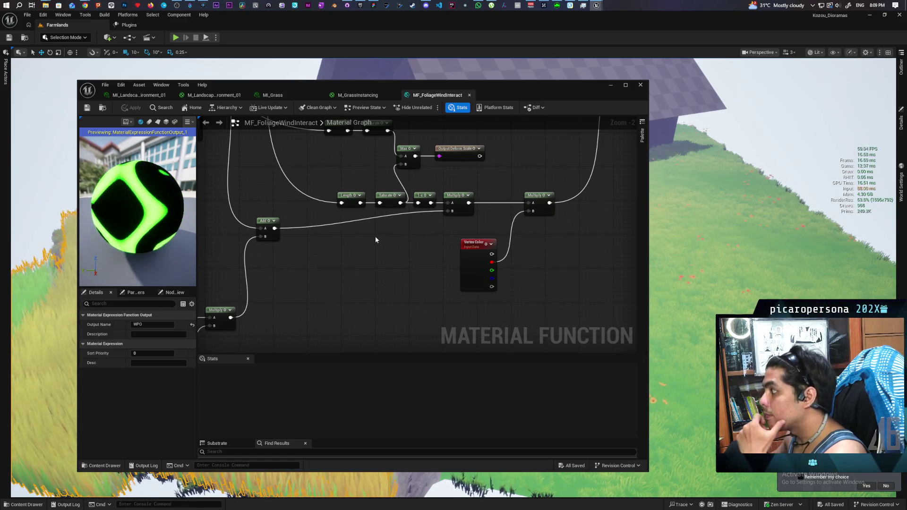
{"action": "scroll", "coordinate": [375, 237], "scroll_direction": "down", "scroll_amount": 2}
{"action": "left_click_drag", "start_coordinate": [375, 236], "coordinate": [583, 173]}
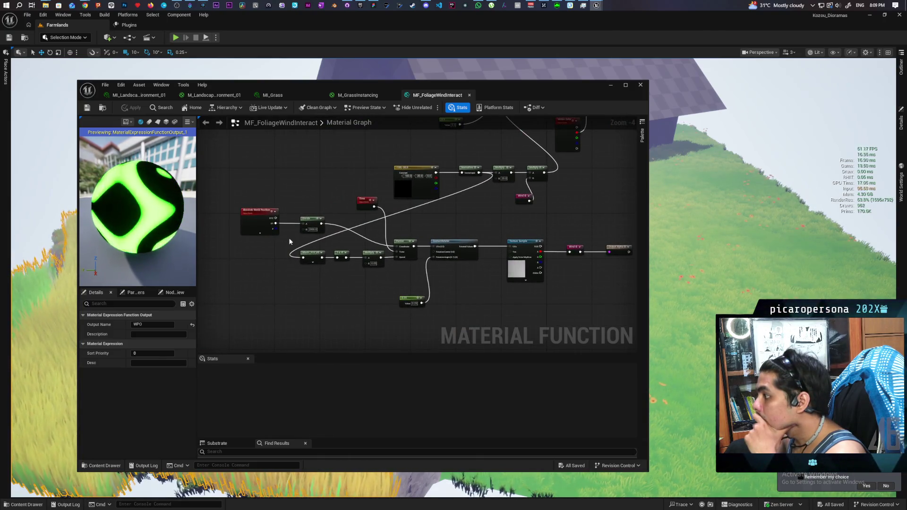
{"action": "left_click_drag", "start_coordinate": [456, 226], "coordinate": [451, 217]}
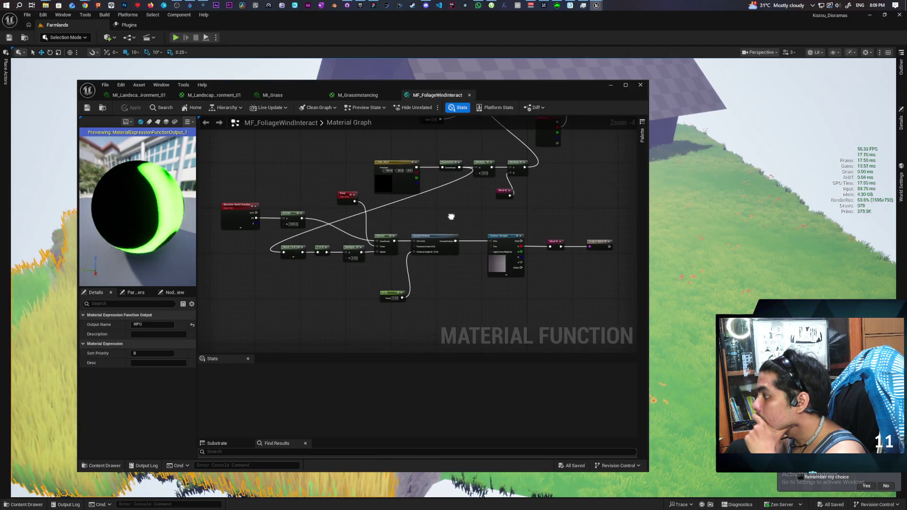
{"action": "scroll", "coordinate": [450, 220], "scroll_direction": "up", "scroll_amount": 1}
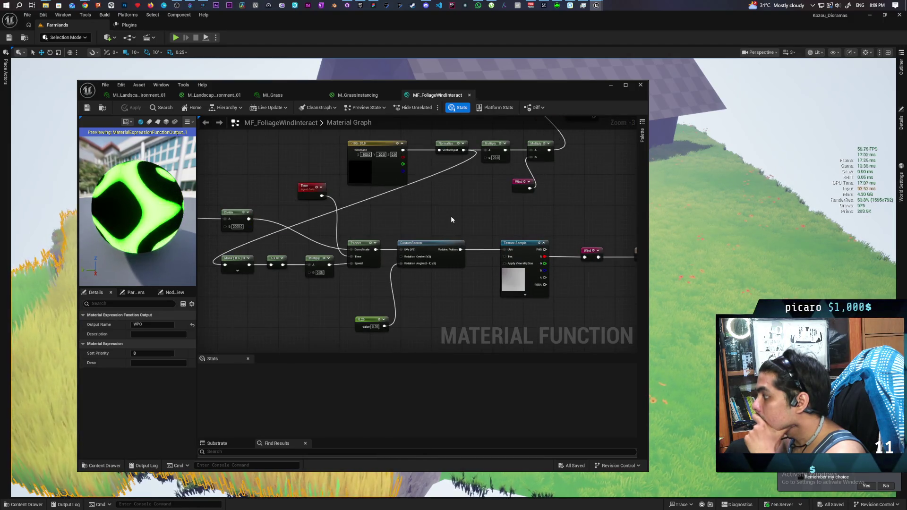
{"action": "scroll", "coordinate": [457, 214], "scroll_direction": "up", "scroll_amount": 1}
{"action": "scroll", "coordinate": [431, 227], "scroll_direction": "down", "scroll_amount": 1}
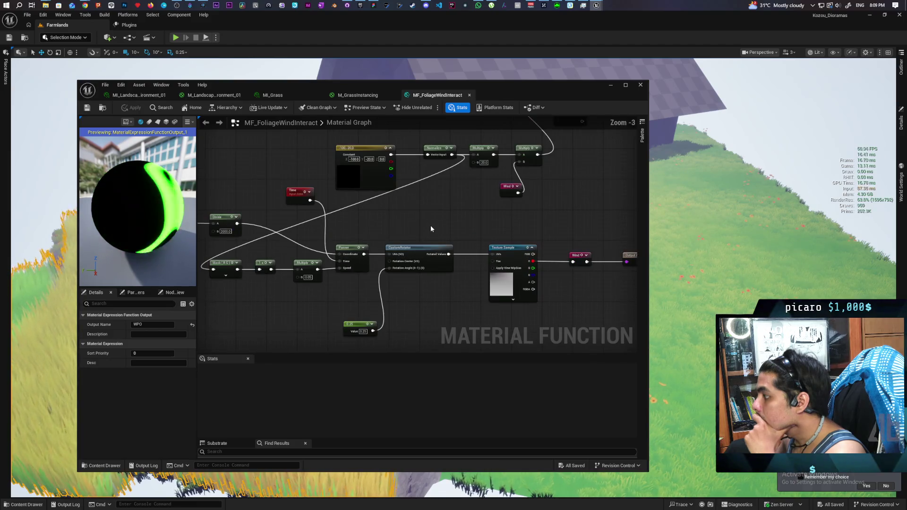
{"action": "mouse_move", "coordinate": [406, 219]}
{"action": "left_mouse_down"}
{"action": "mouse_move", "coordinate": [445, 208]}
{"action": "mouse_move", "coordinate": [446, 217]}
{"action": "left_mouse_up"}
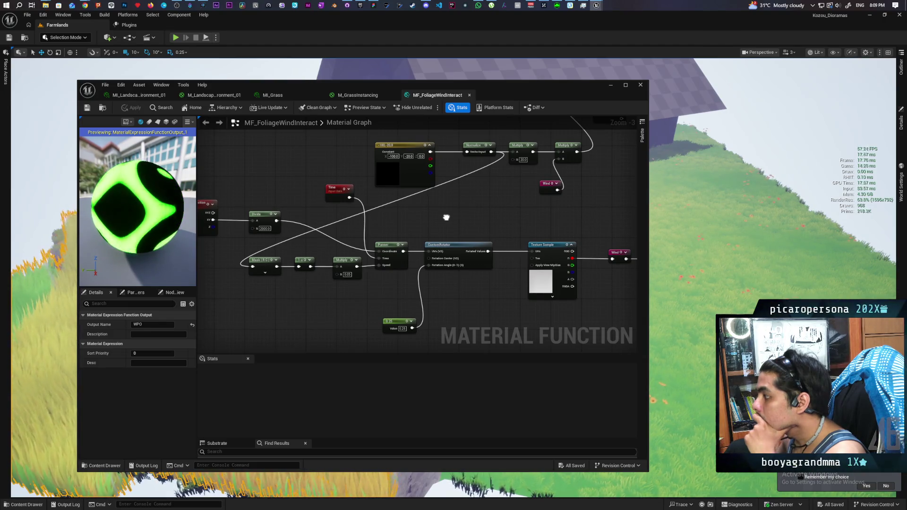
{"action": "mouse_move", "coordinate": [446, 218]}
{"action": "left_mouse_down"}
{"action": "mouse_move", "coordinate": [502, 211]}
{"action": "mouse_move", "coordinate": [363, 211]}
{"action": "left_mouse_up"}
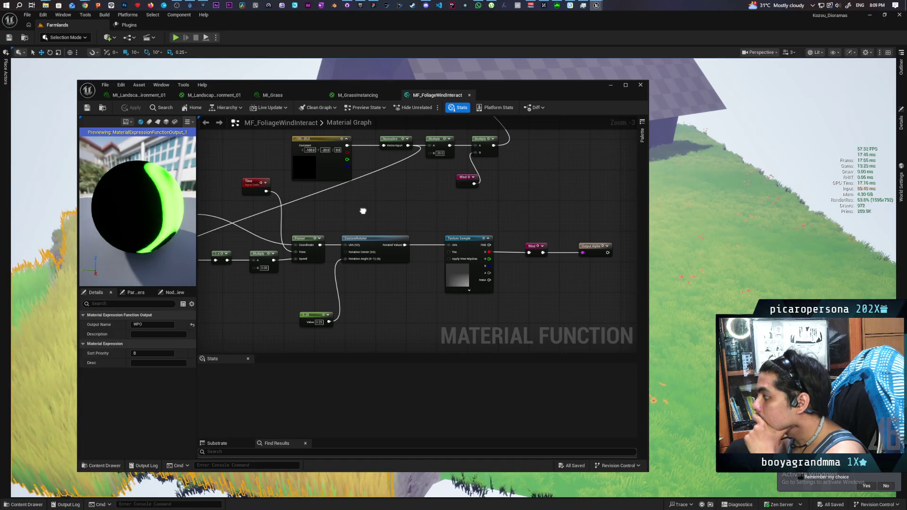
{"action": "scroll", "coordinate": [377, 216], "scroll_direction": "down", "scroll_amount": 2}
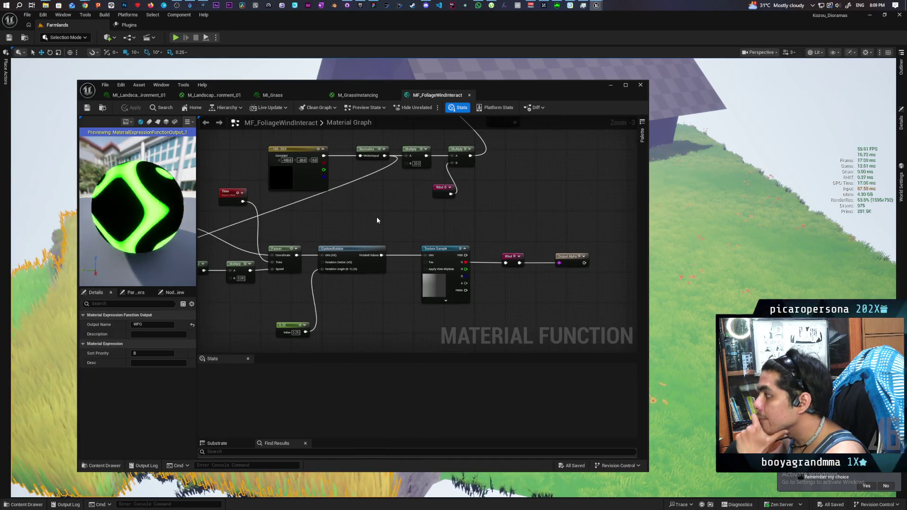
{"action": "scroll", "coordinate": [379, 218], "scroll_direction": "up", "scroll_amount": 4}
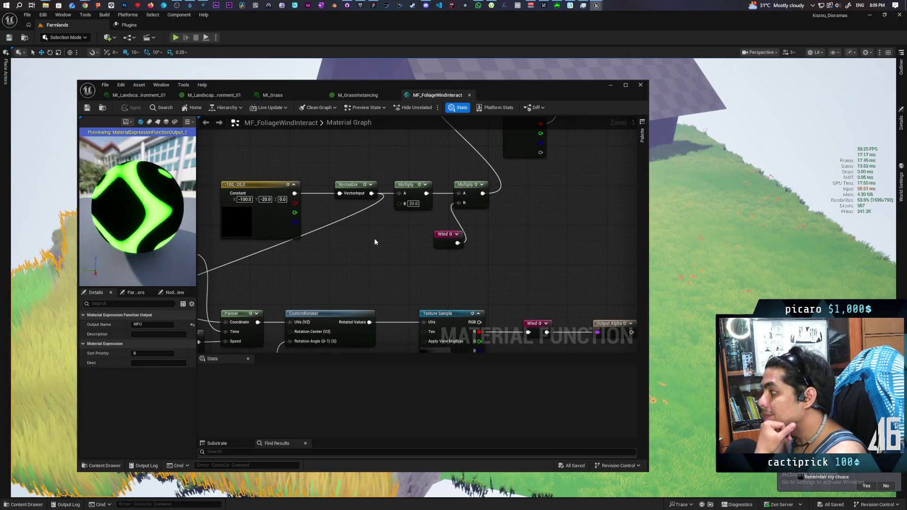
{"action": "left_click_drag", "start_coordinate": [379, 251], "coordinate": [394, 272]}
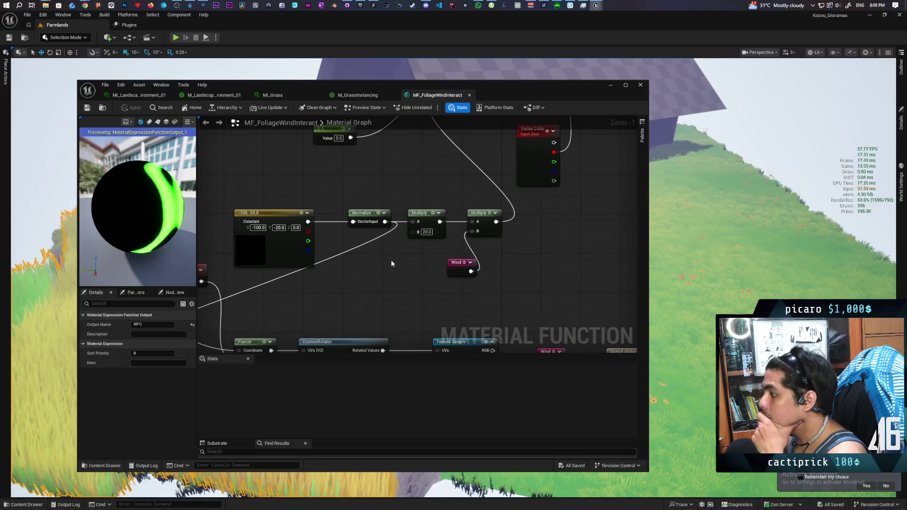
{"action": "mouse_move", "coordinate": [392, 264]}
{"action": "left_mouse_down"}
{"action": "mouse_move", "coordinate": [513, 204]}
{"action": "mouse_move", "coordinate": [526, 215]}
{"action": "mouse_move", "coordinate": [401, 254]}
{"action": "mouse_move", "coordinate": [435, 253]}
{"action": "left_mouse_up"}
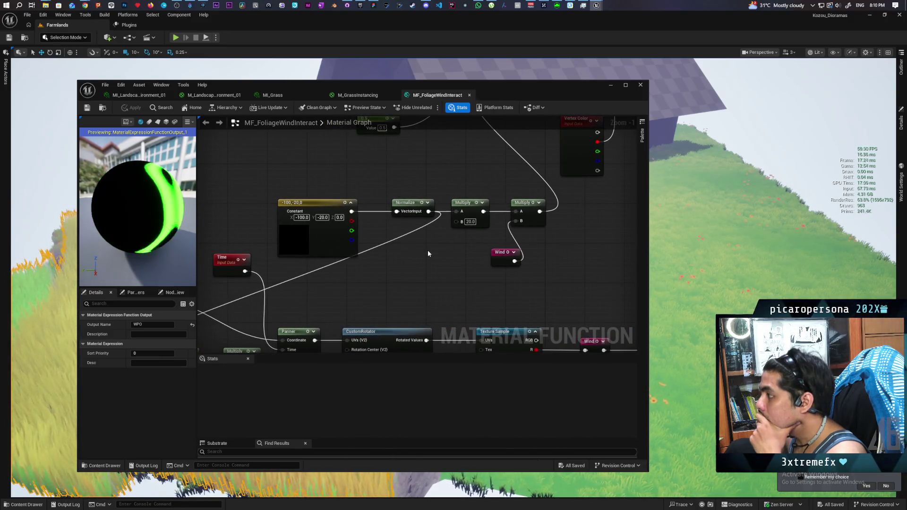
{"action": "right_click", "coordinate": [258, 164]}
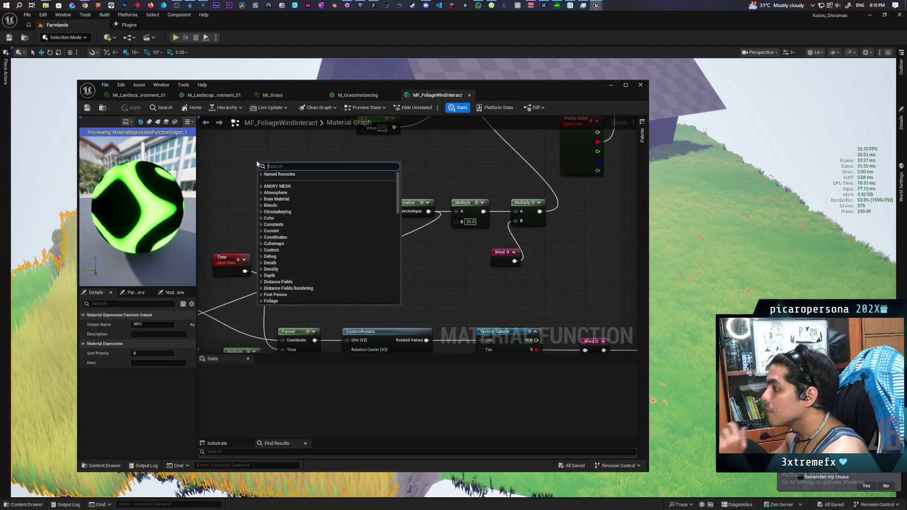
Step: Place an MPC_AG_Global_01 collection parameter node from the Content Drawer into the graph
{"action": "type", "text": "mpc"}
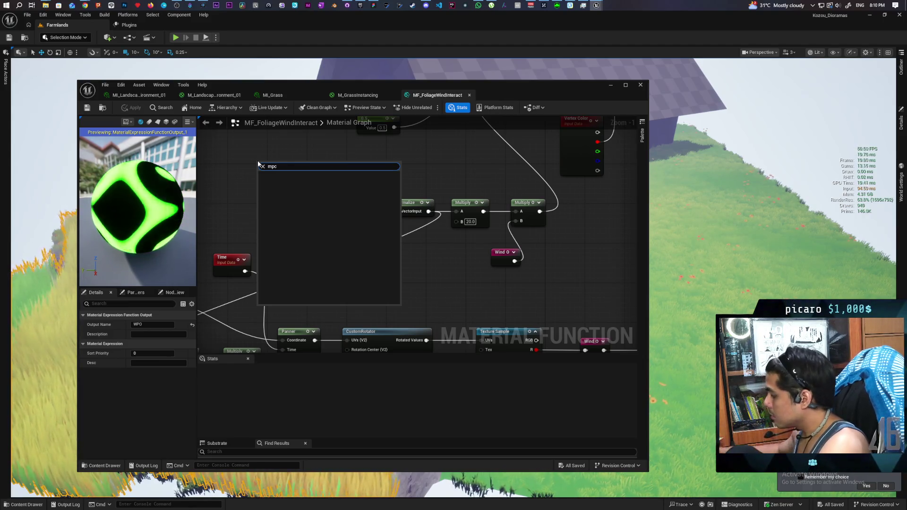
{"action": "left_click", "coordinate": [261, 166]}
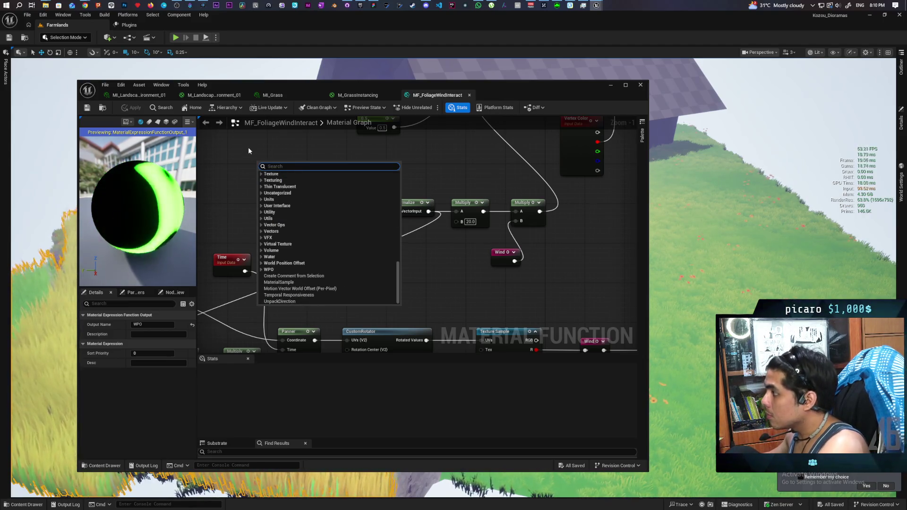
{"action": "left_click", "coordinate": [249, 150]}
{"action": "left_click", "coordinate": [109, 466]}
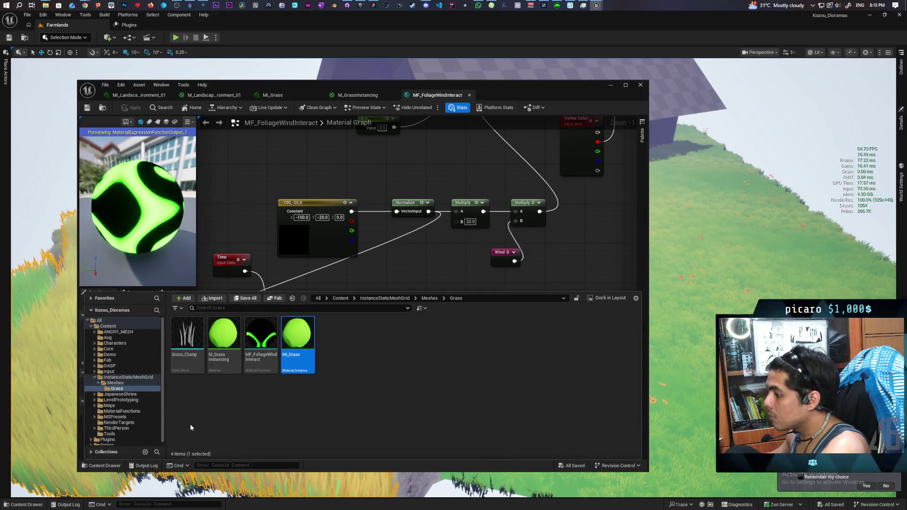
{"action": "left_click", "coordinate": [340, 298]}
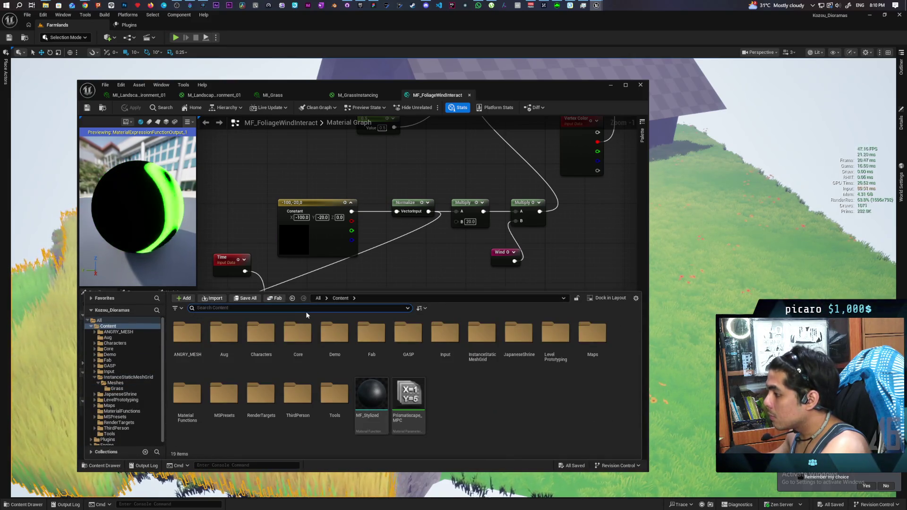
{"action": "type", "text": "mpc"}
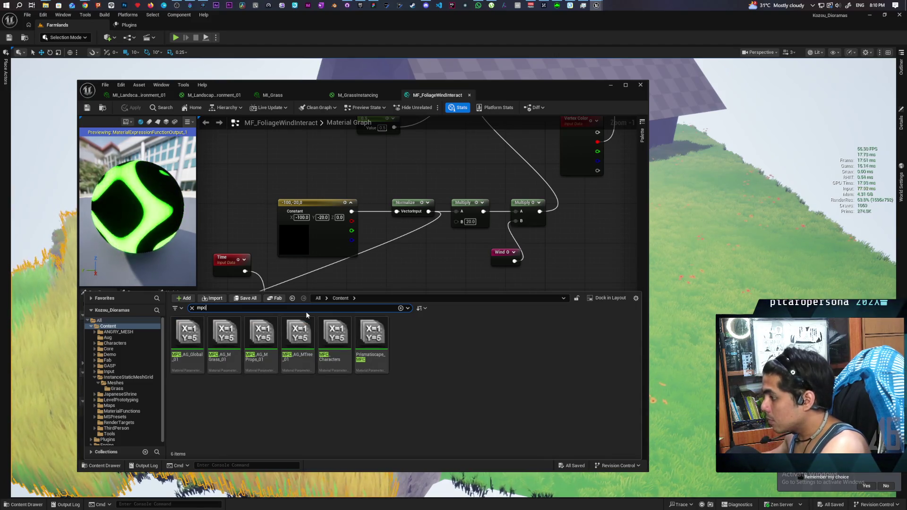
{"action": "left_click_drag", "start_coordinate": [188, 336], "coordinate": [238, 164]}
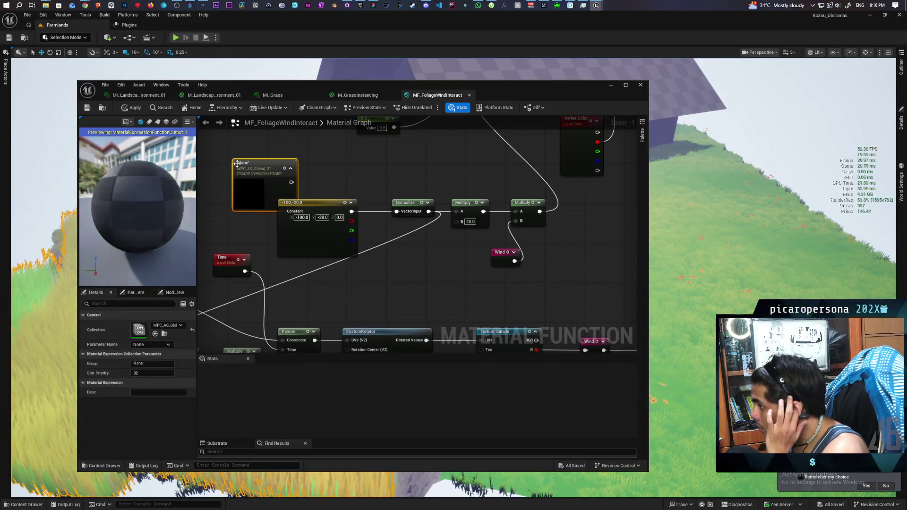
{"action": "left_click_drag", "start_coordinate": [283, 181], "coordinate": [274, 161]}
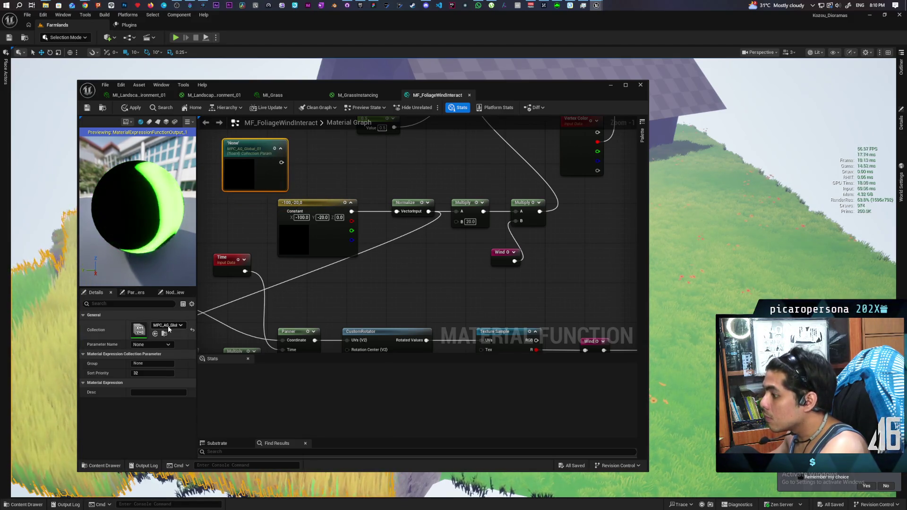
Step: Set the node to Wind Arrow Direction, wire it into Normalize, and apply
{"action": "left_click", "coordinate": [165, 344]}
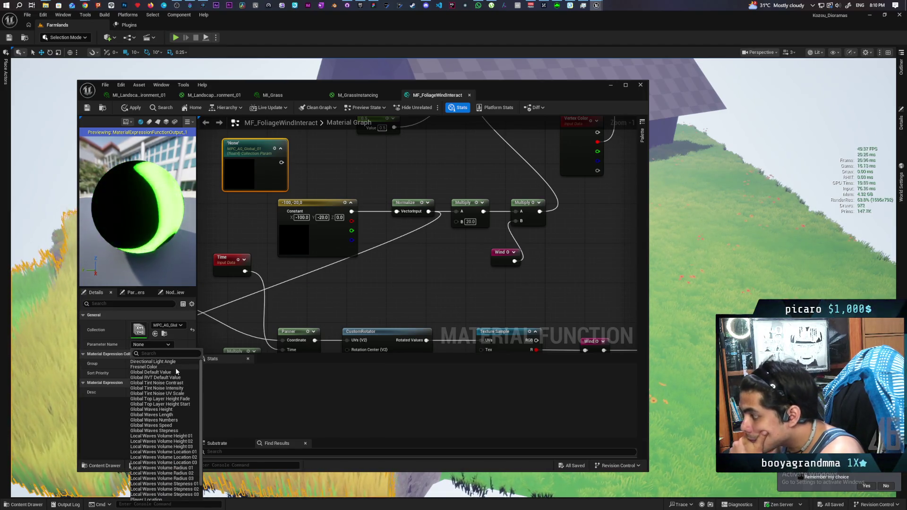
{"action": "scroll", "coordinate": [170, 391], "scroll_direction": "down", "scroll_amount": 1}
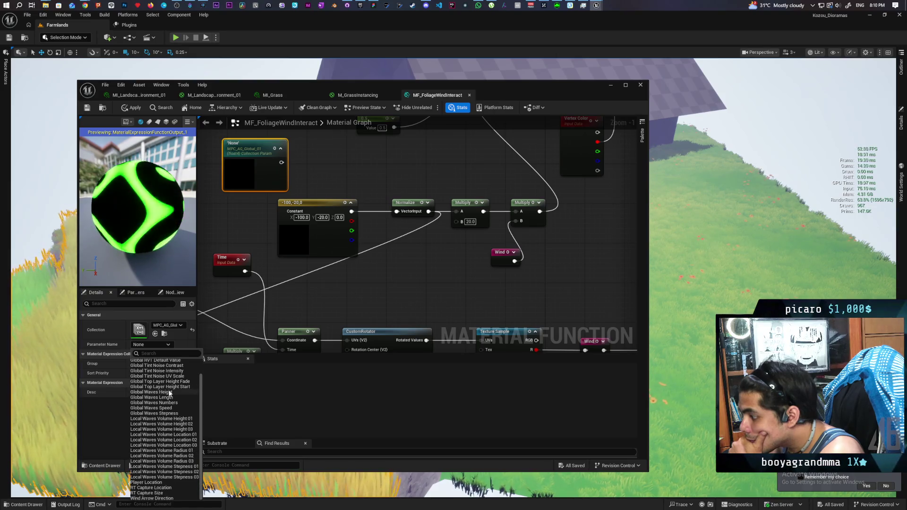
{"action": "left_click", "coordinate": [167, 499]}
{"action": "left_click_drag", "start_coordinate": [283, 163], "coordinate": [397, 212]}
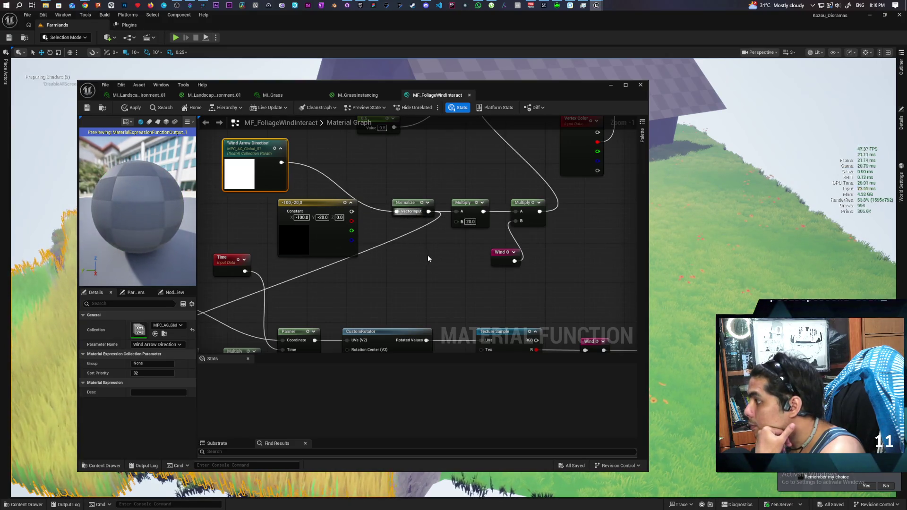
{"action": "left_click", "coordinate": [133, 109]}
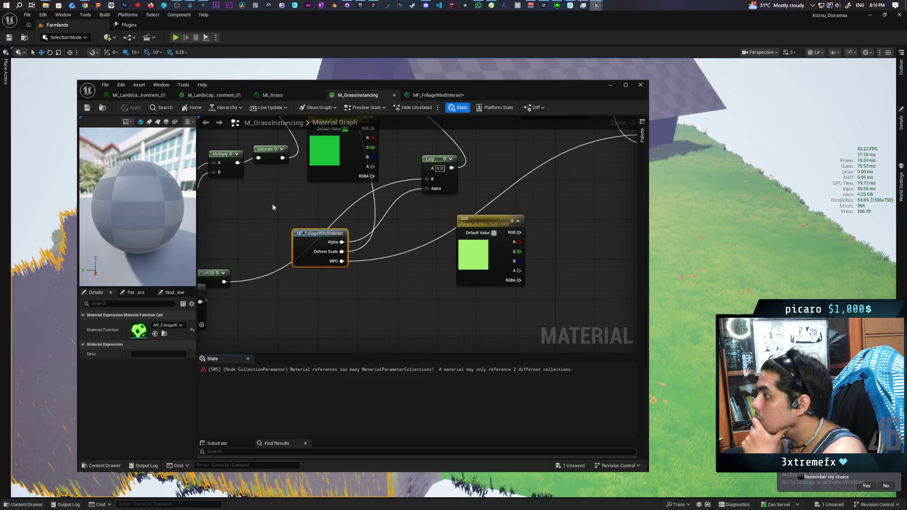
Step: Save the MF_FoliageWindInteract material function
{"action": "scroll", "coordinate": [272, 207], "scroll_direction": "down", "scroll_amount": 4}
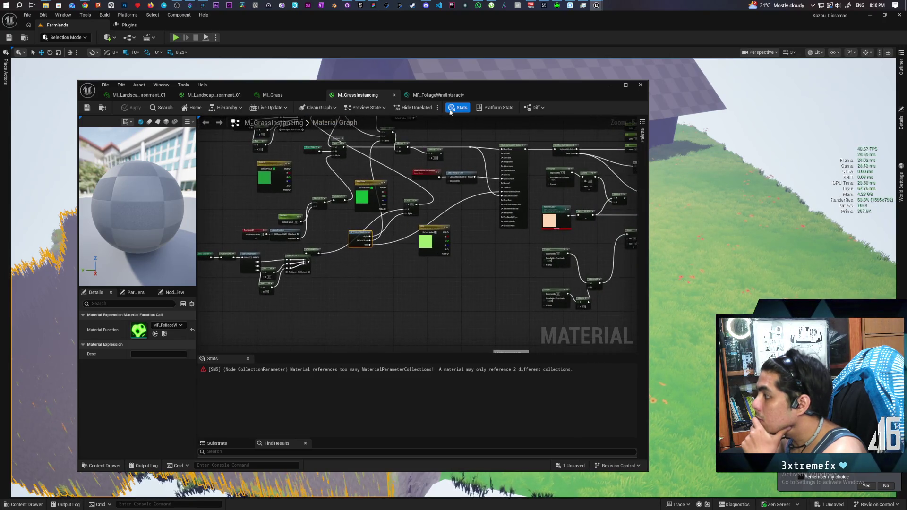
{"action": "left_click", "coordinate": [438, 96]}
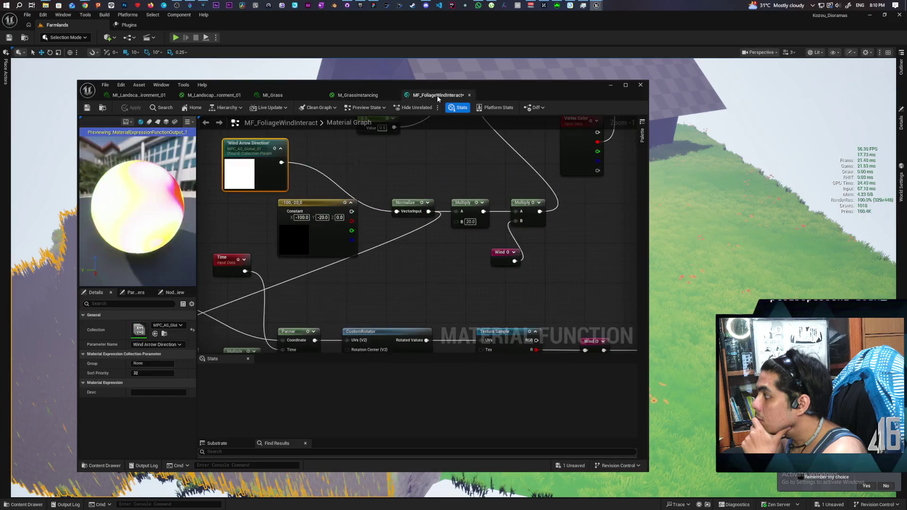
{"action": "left_click", "coordinate": [88, 108]}
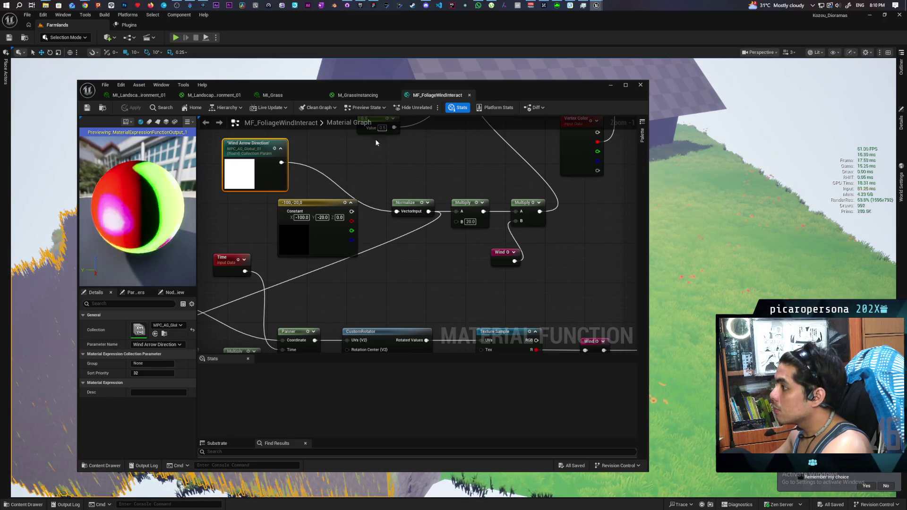
Step: In M_GrassInstancing, switch the Fresnel Color node's collection to MPC_AG_Global_01 and apply
{"action": "left_click", "coordinate": [279, 96]}
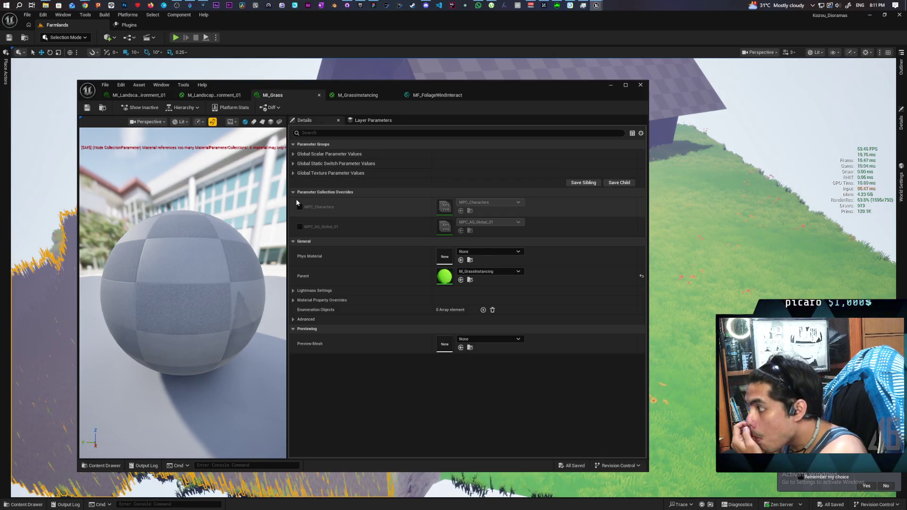
{"action": "double_click", "coordinate": [447, 280]}
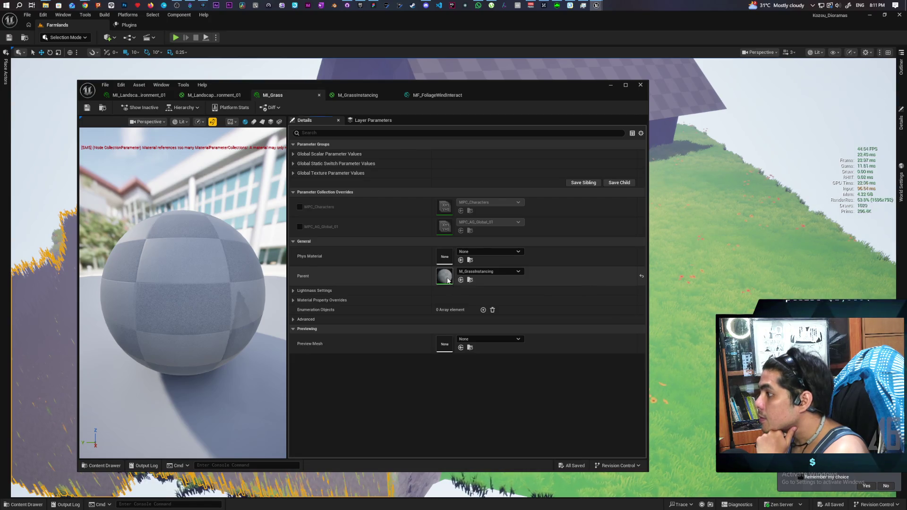
{"action": "scroll", "coordinate": [447, 283], "scroll_direction": "down", "scroll_amount": 5}
{"action": "left_click_drag", "start_coordinate": [447, 282], "coordinate": [329, 298]}
{"action": "scroll", "coordinate": [413, 257], "scroll_direction": "up", "scroll_amount": 6}
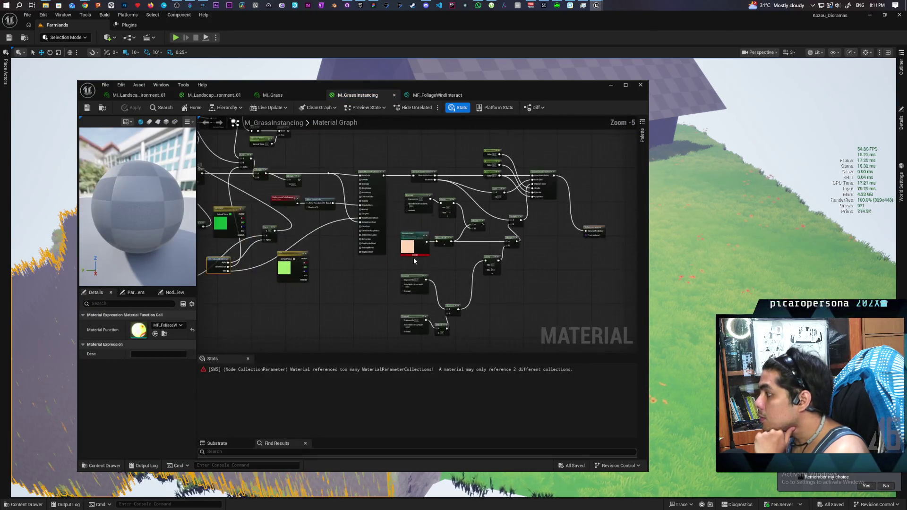
{"action": "scroll", "coordinate": [441, 258], "scroll_direction": "down", "scroll_amount": 2}
{"action": "mouse_move", "coordinate": [441, 258]}
{"action": "left_mouse_down"}
{"action": "mouse_move", "coordinate": [394, 268]}
{"action": "mouse_move", "coordinate": [392, 253]}
{"action": "left_mouse_up"}
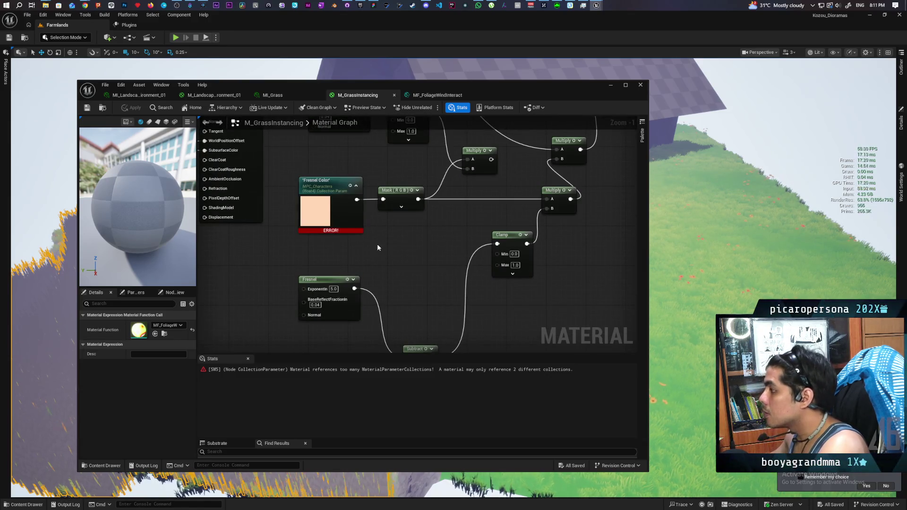
{"action": "left_click", "coordinate": [333, 191]}
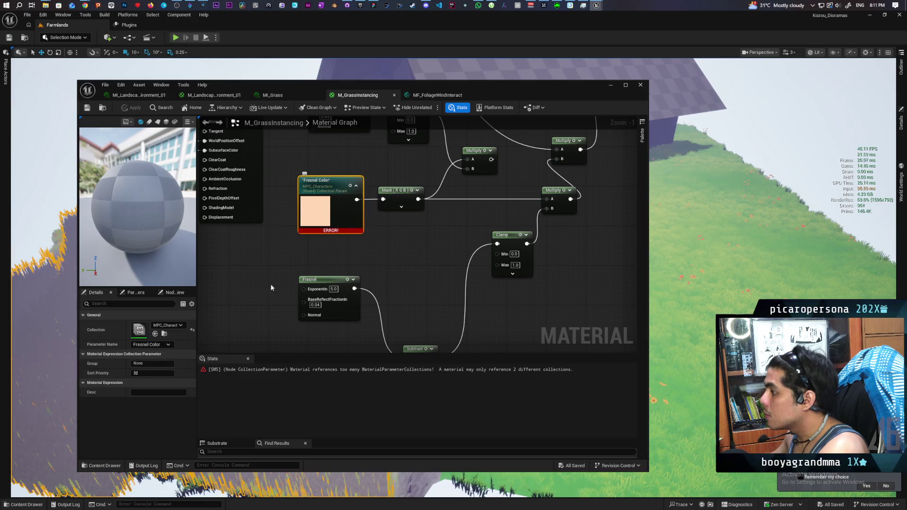
{"action": "left_click", "coordinate": [183, 325]}
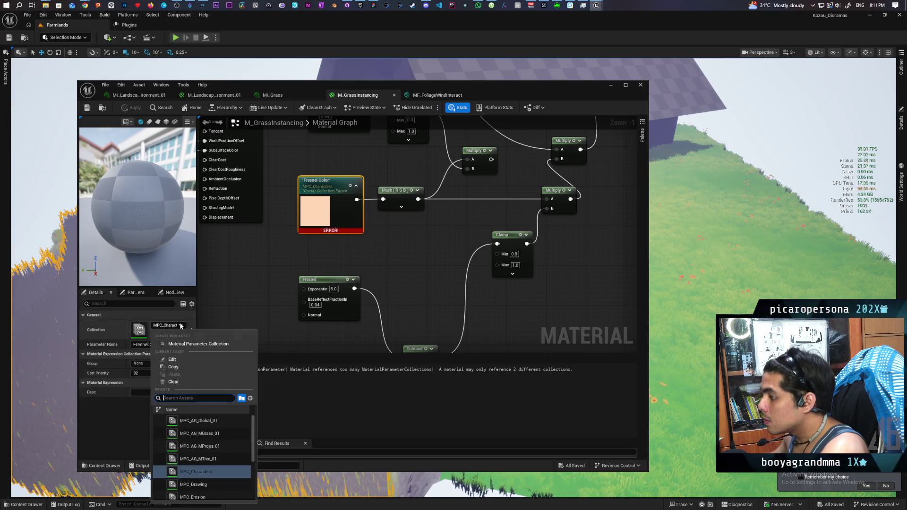
{"action": "left_click", "coordinate": [225, 420]}
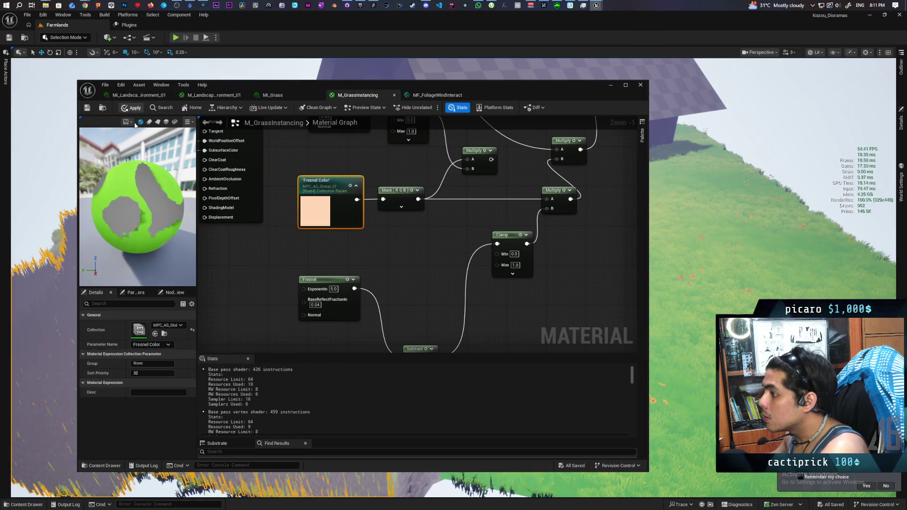
{"action": "key", "text": "ctrl+s"}
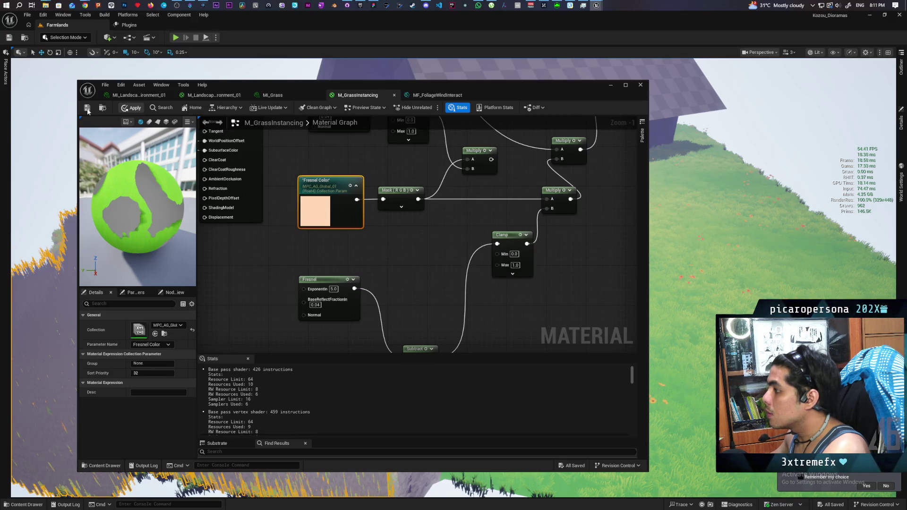
Step: Check the nearby graph nodes, then go to the top-level folders in the Content Drawer
{"action": "scroll", "coordinate": [434, 248], "scroll_direction": "down", "scroll_amount": 1}
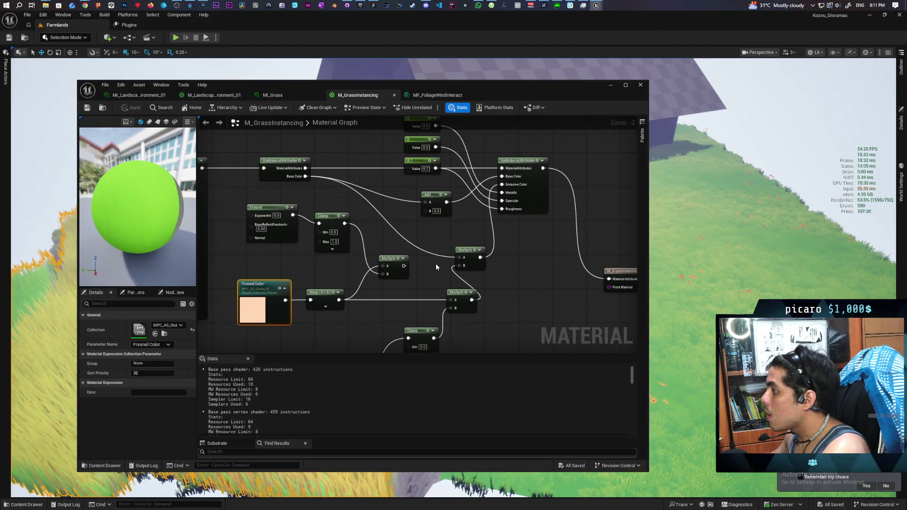
{"action": "mouse_move", "coordinate": [436, 263]}
{"action": "left_mouse_down"}
{"action": "mouse_move", "coordinate": [425, 251]}
{"action": "mouse_move", "coordinate": [442, 236]}
{"action": "left_mouse_up"}
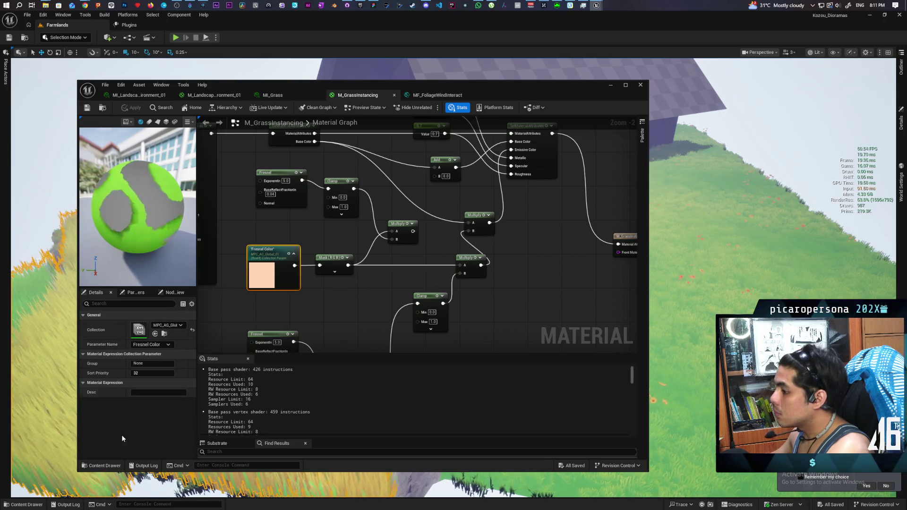
{"action": "left_click", "coordinate": [101, 466]}
{"action": "left_click", "coordinate": [319, 298]}
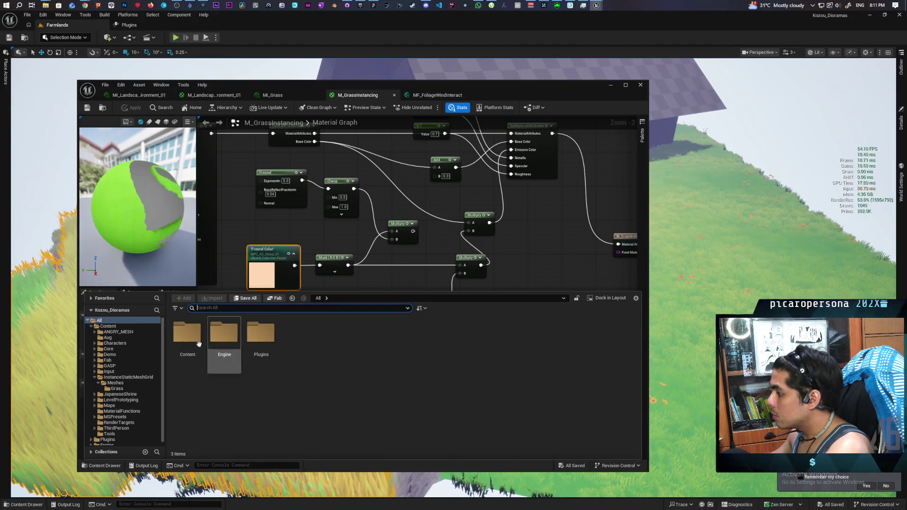
Step: Open MF_Stylized from the Content folder and pan to its Fresnel Color nodes
{"action": "double_click", "coordinate": [187, 333]}
{"action": "double_click", "coordinate": [370, 389]}
{"action": "scroll", "coordinate": [392, 339], "scroll_direction": "down", "scroll_amount": 5}
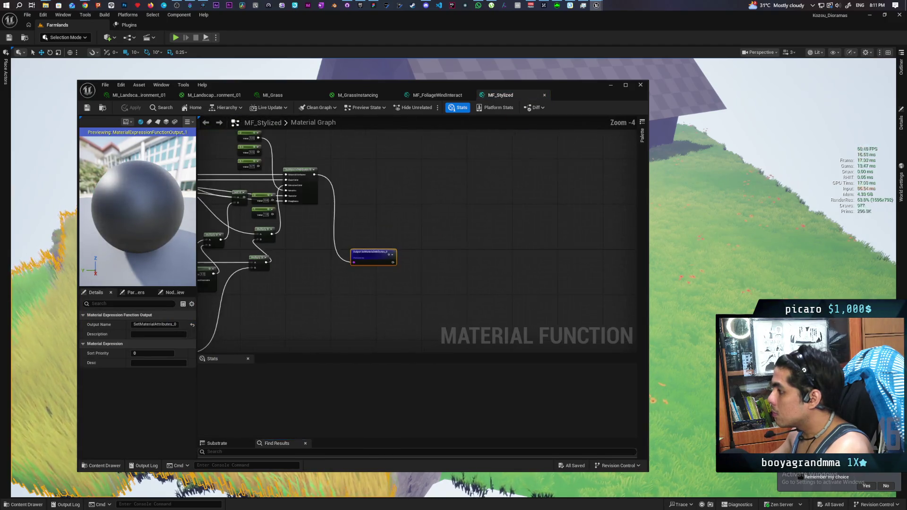
{"action": "scroll", "coordinate": [426, 230], "scroll_direction": "up", "scroll_amount": 4}
{"action": "left_click_drag", "start_coordinate": [425, 230], "coordinate": [425, 239]}
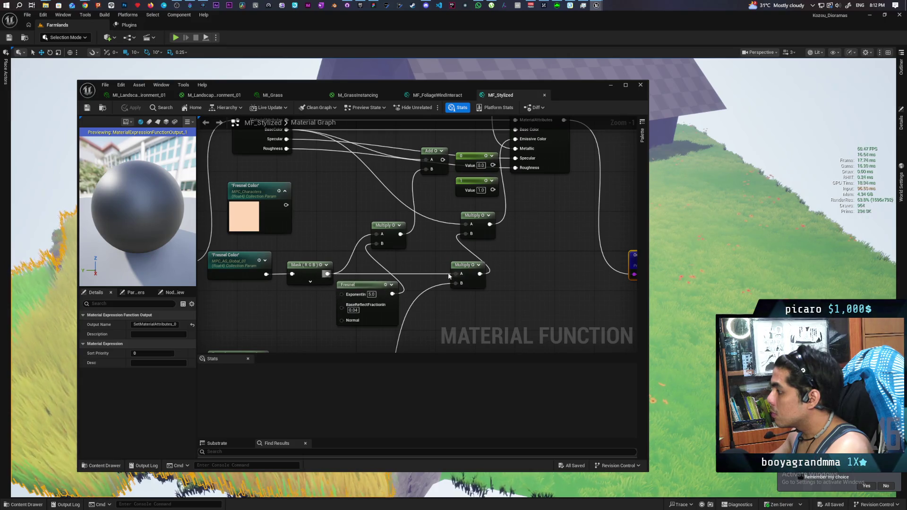
{"action": "mouse_move", "coordinate": [505, 259]}
{"action": "left_mouse_down"}
{"action": "mouse_move", "coordinate": [494, 275]}
{"action": "mouse_move", "coordinate": [494, 263]}
{"action": "left_mouse_up"}
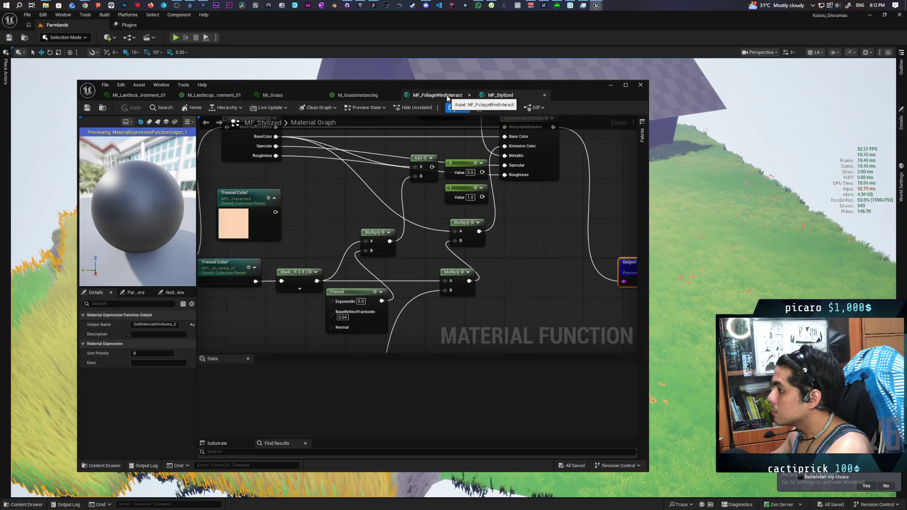
Step: Glance at MF_FoliageWindInteract, return to MI_Grass, and minimise the material editor
{"action": "left_click", "coordinate": [447, 97]}
{"action": "mouse_move", "coordinate": [313, 287]}
{"action": "left_mouse_down"}
{"action": "mouse_move", "coordinate": [478, 227]}
{"action": "mouse_move", "coordinate": [548, 221]}
{"action": "mouse_move", "coordinate": [402, 161]}
{"action": "left_mouse_up"}
{"action": "left_click", "coordinate": [277, 95]}
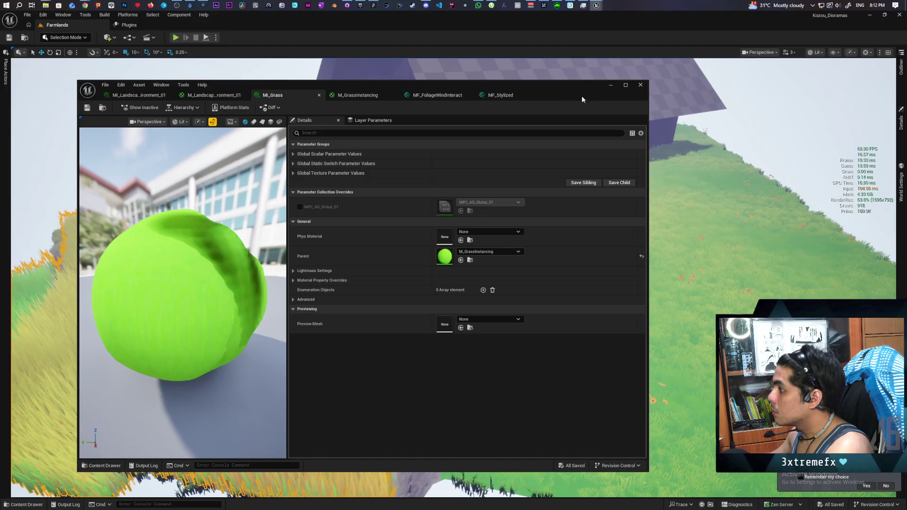
{"action": "left_click", "coordinate": [610, 85]}
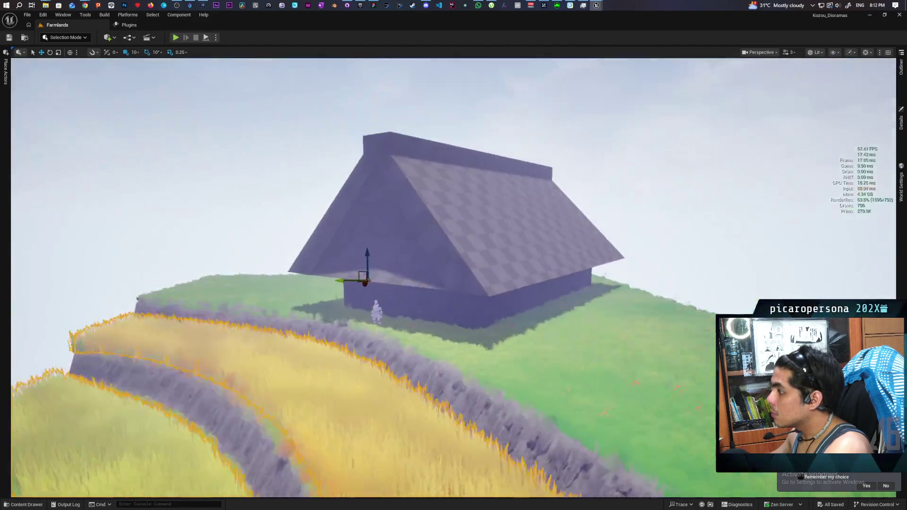
{"action": "key", "text": "w"}
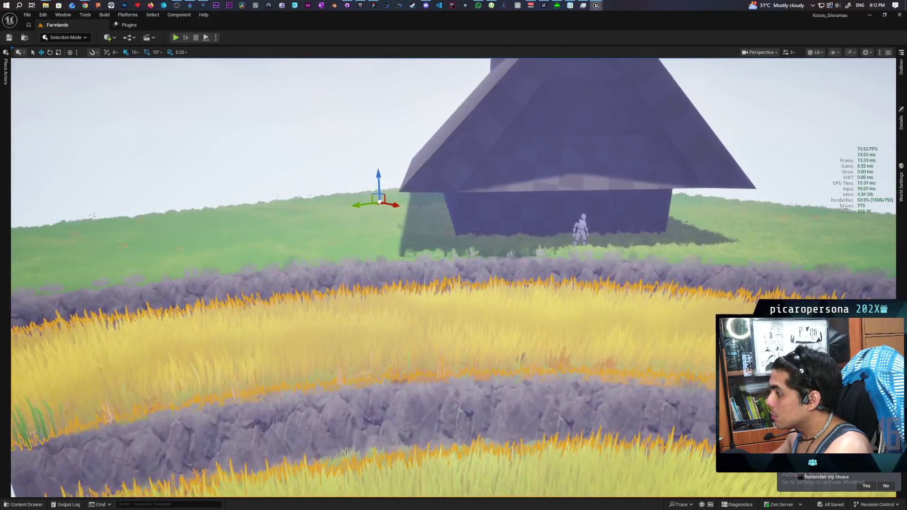
{"action": "key", "text": "w"}
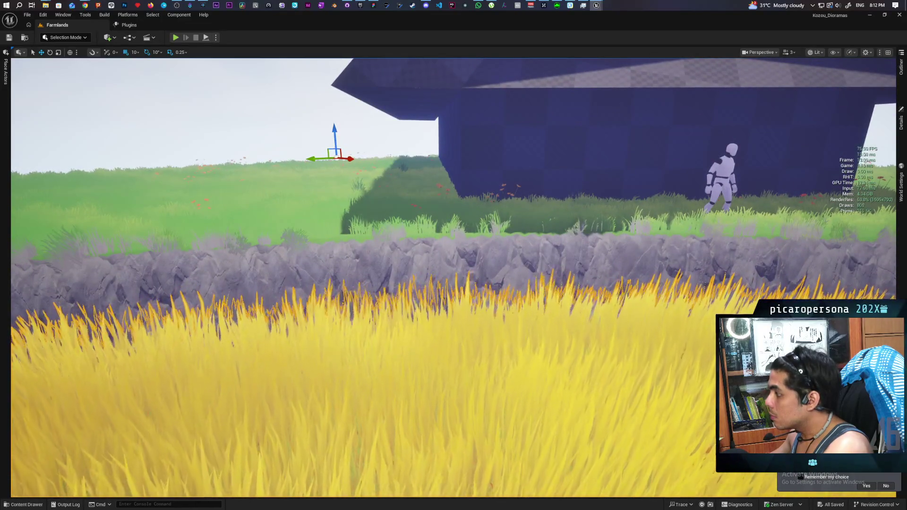
{"action": "key", "text": "s"}
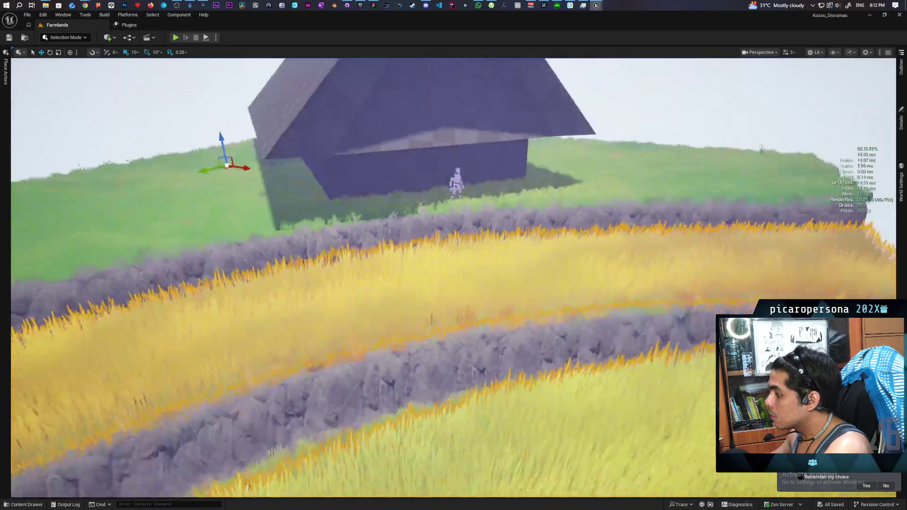
{"action": "key", "text": "e"}
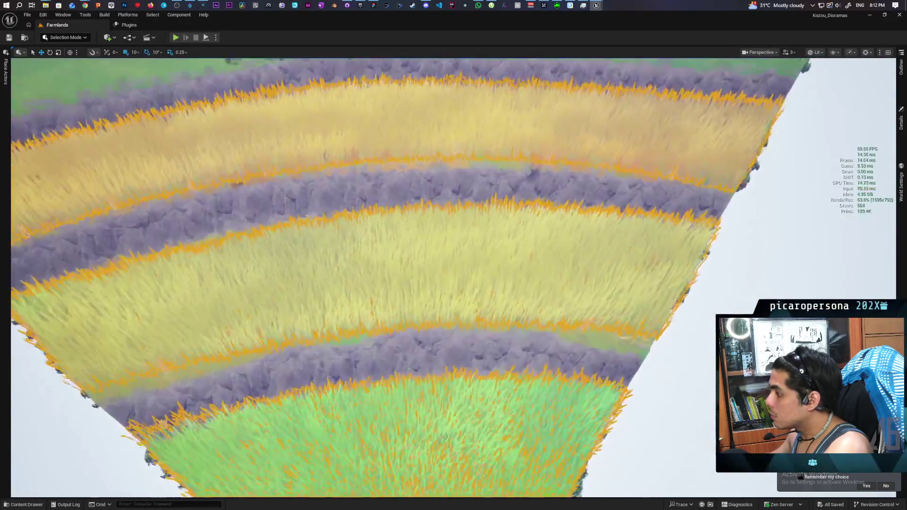
{"action": "key", "text": "w"}
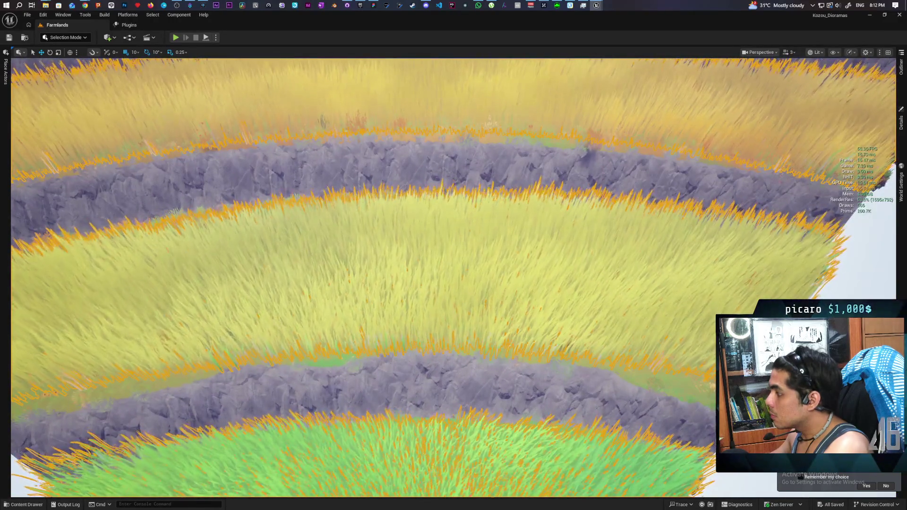
{"action": "key", "text": "s"}
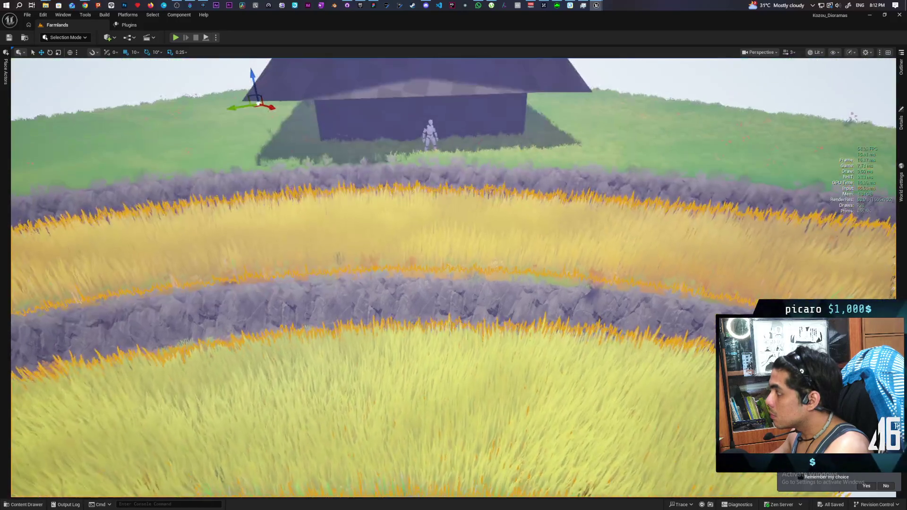
{"action": "key", "text": "s"}
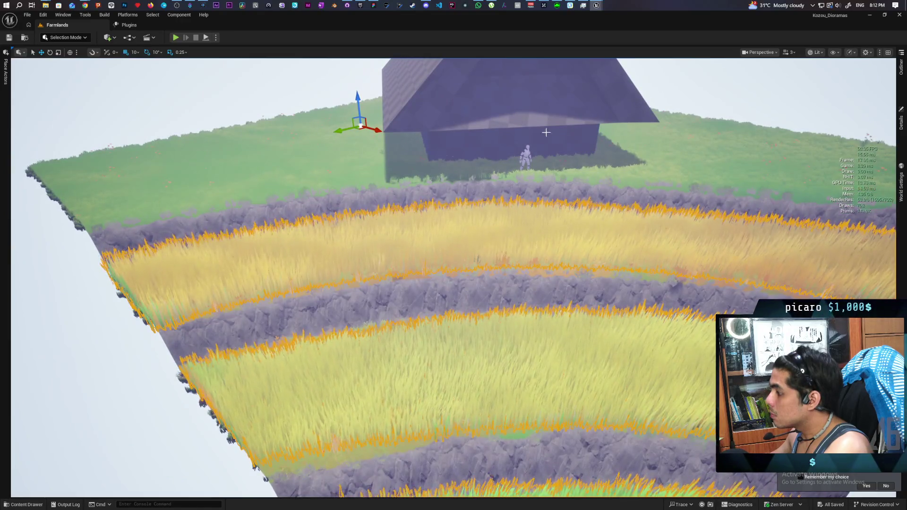
{"action": "mouse_move", "coordinate": [597, 5]}
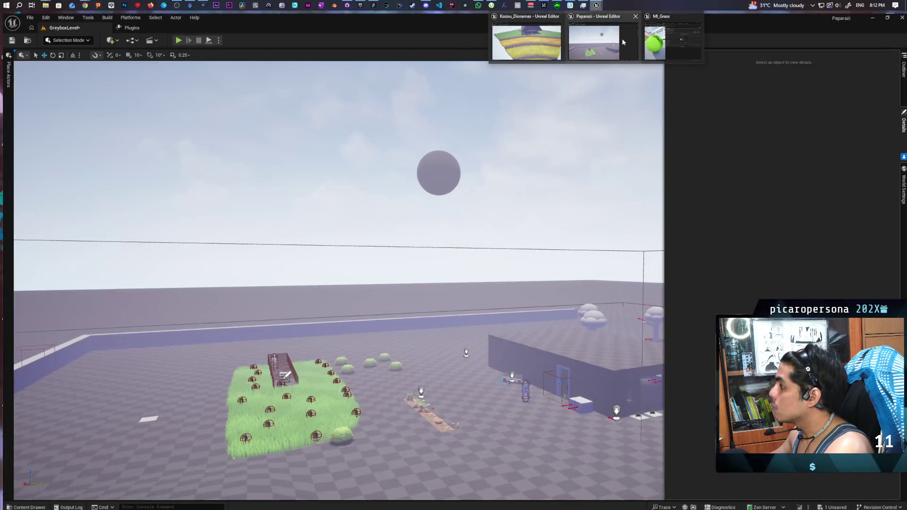
{"action": "left_click", "coordinate": [671, 43]}
{"action": "left_click", "coordinate": [526, 43]}
{"action": "key", "text": "w"}
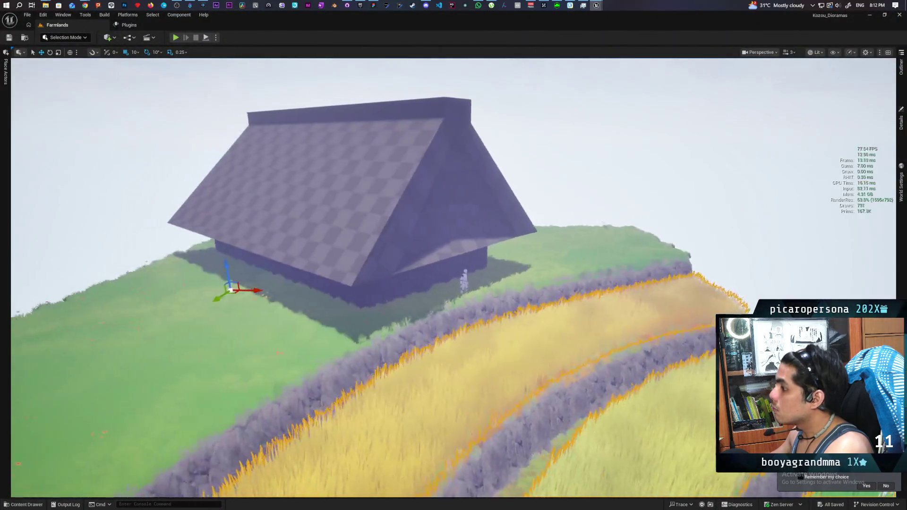
{"action": "key", "text": "s"}
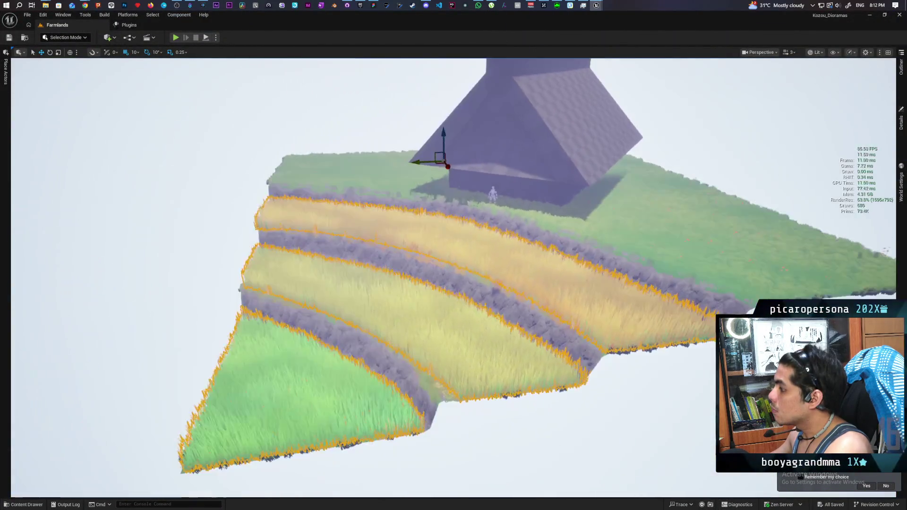
Step: Search the Content Drawer for 'arr' and 'ag' assets, then close it
{"action": "left_click", "coordinate": [29, 505]}
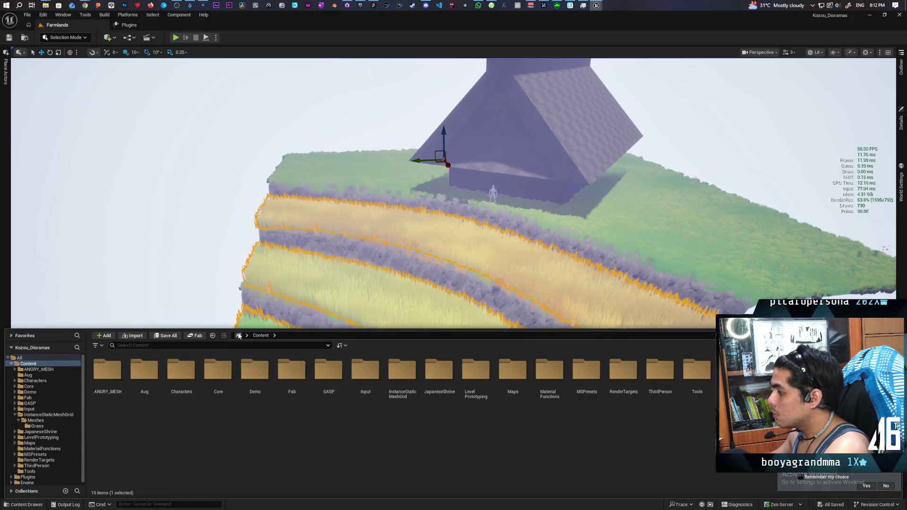
{"action": "type", "text": "arr"}
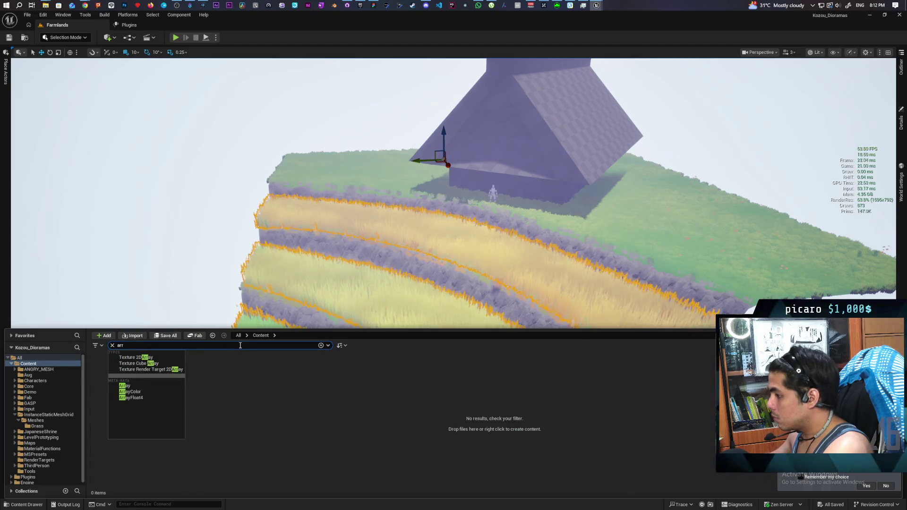
{"action": "left_click", "coordinate": [307, 414]}
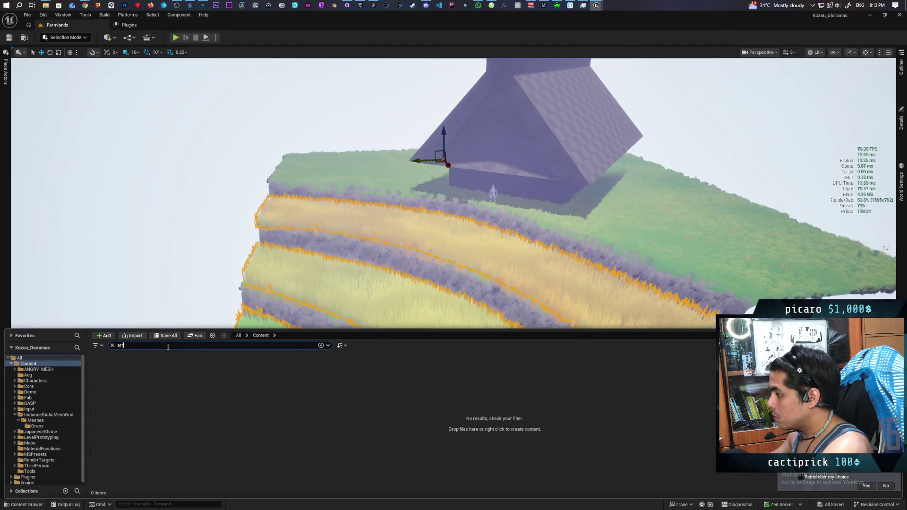
{"action": "type", "text": "ag"}
{"action": "left_click", "coordinate": [101, 374]}
{"action": "left_click", "coordinate": [260, 168]}
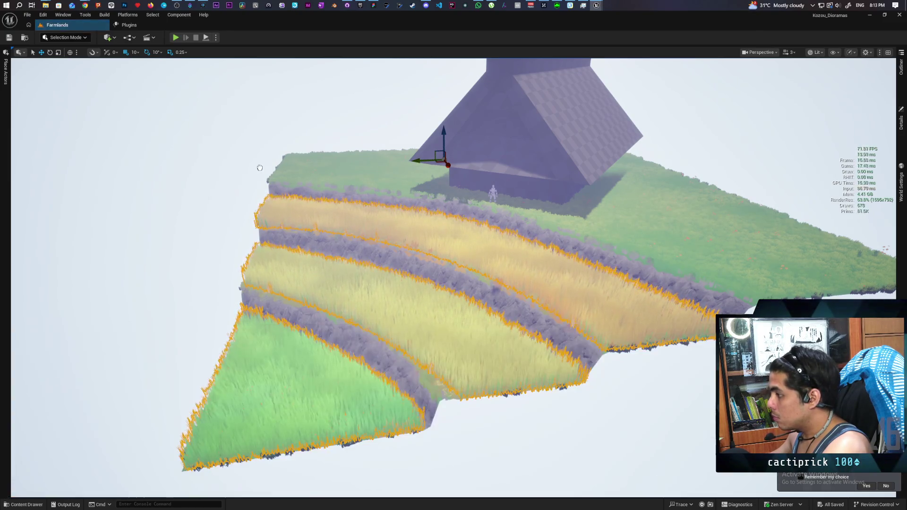
Step: Select the wind-arrow actor at the field's edge in the viewport
{"action": "left_click", "coordinate": [334, 149]}
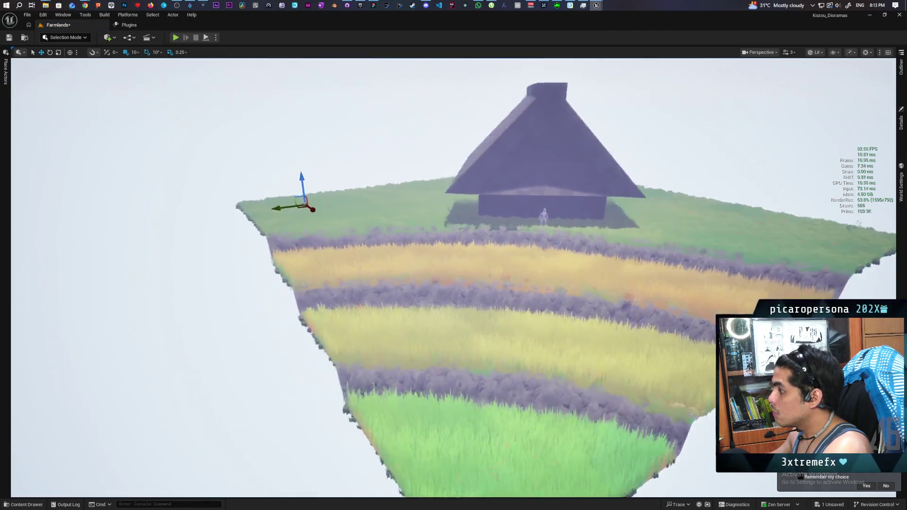
{"action": "mouse_move", "coordinate": [378, 142]}
{"action": "left_mouse_down"}
{"action": "mouse_move", "coordinate": [368, 127]}
{"action": "mouse_move", "coordinate": [406, 146]}
{"action": "mouse_move", "coordinate": [376, 89]}
{"action": "left_mouse_up"}
{"action": "scroll", "coordinate": [448, 176], "scroll_direction": "down", "scroll_amount": 10}
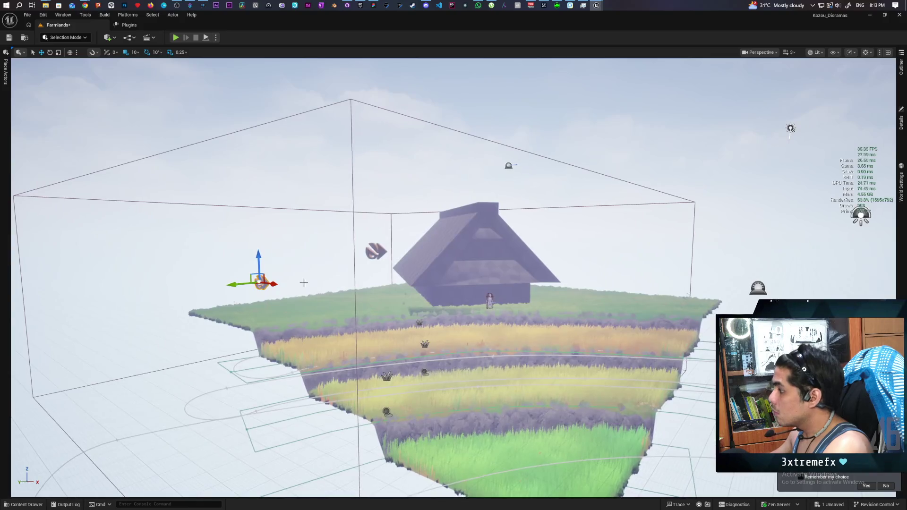
{"action": "left_click", "coordinate": [376, 252]}
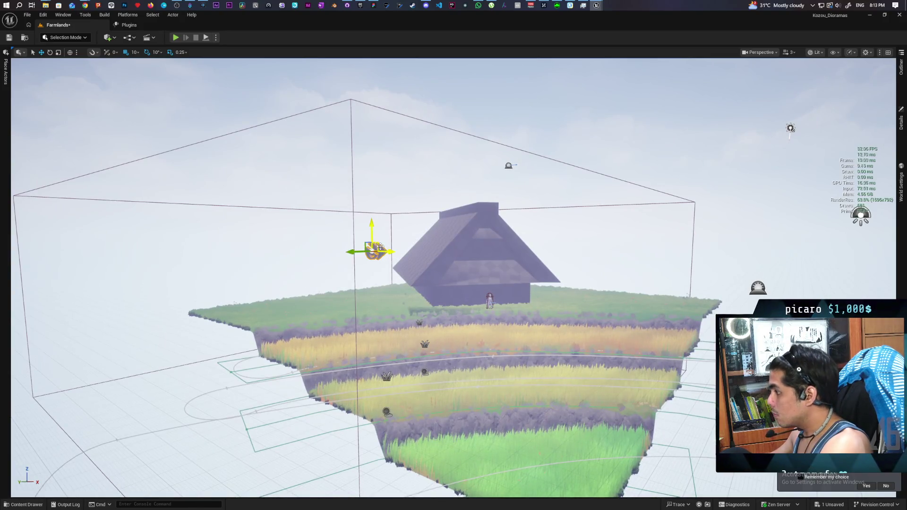
{"action": "scroll", "coordinate": [375, 252], "scroll_direction": "up", "scroll_amount": 2}
{"action": "scroll", "coordinate": [454, 278], "scroll_direction": "up", "scroll_amount": 5}
{"action": "scroll", "coordinate": [453, 279], "scroll_direction": "down", "scroll_amount": 3}
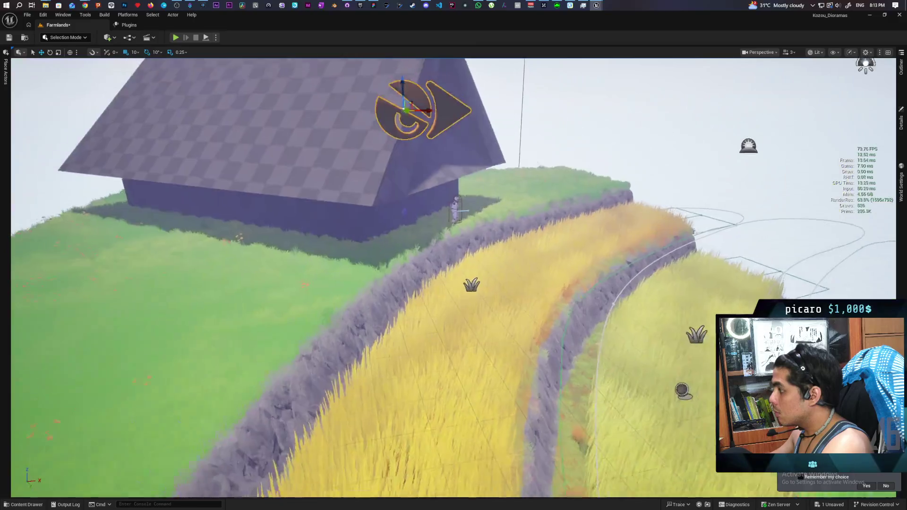
{"action": "left_click_drag", "start_coordinate": [427, 227], "coordinate": [427, 225]}
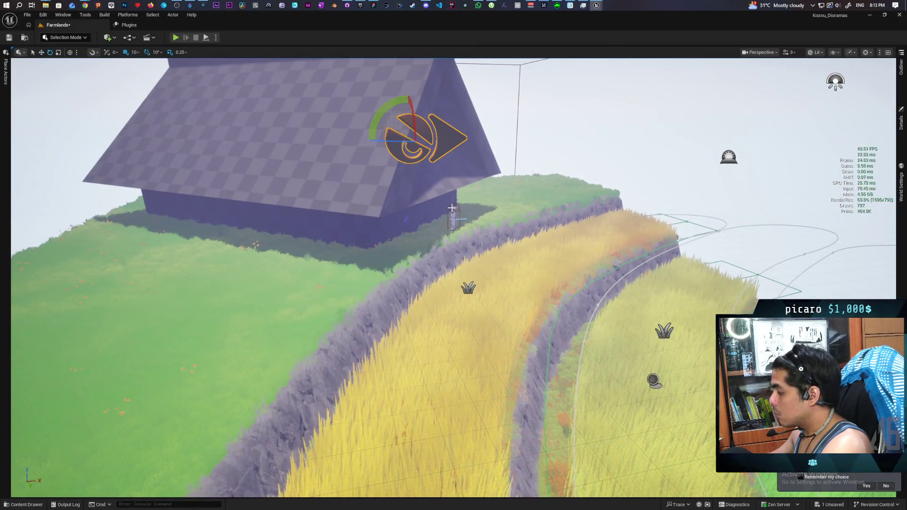
Step: Turn the wind arrow about 40 degrees in yaw, review it, and bring back MI_Grass
{"action": "mouse_move", "coordinate": [388, 141]}
{"action": "left_mouse_down"}
{"action": "mouse_move", "coordinate": [440, 140]}
{"action": "mouse_move", "coordinate": [419, 138]}
{"action": "left_mouse_up"}
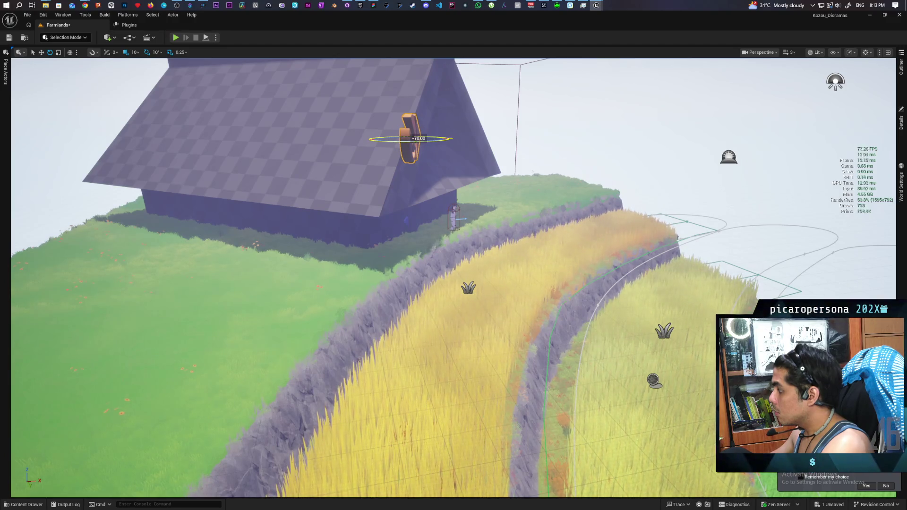
{"action": "left_click_drag", "start_coordinate": [487, 265], "coordinate": [421, 242]}
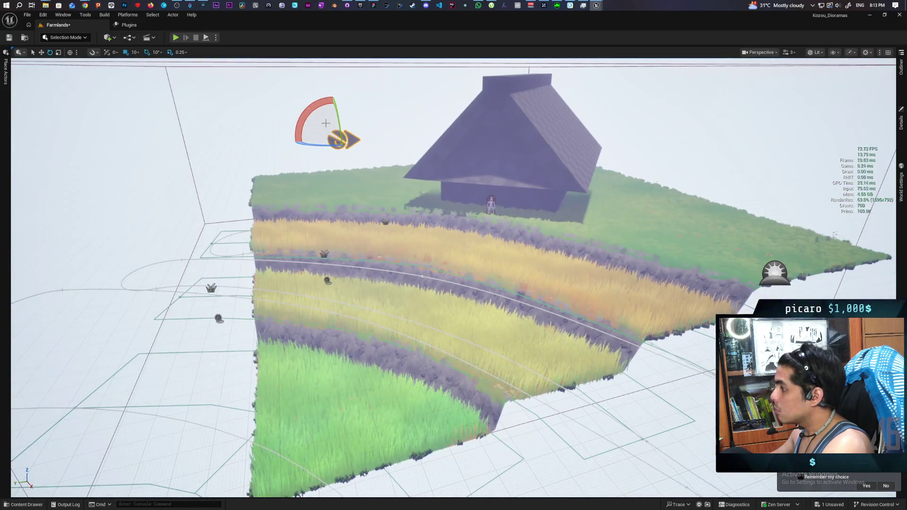
{"action": "mouse_move", "coordinate": [597, 5]}
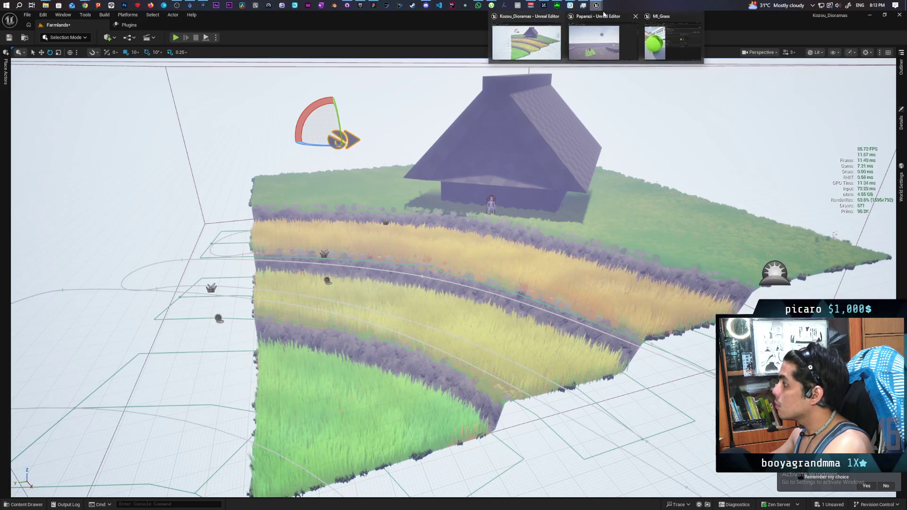
{"action": "left_click", "coordinate": [671, 41]}
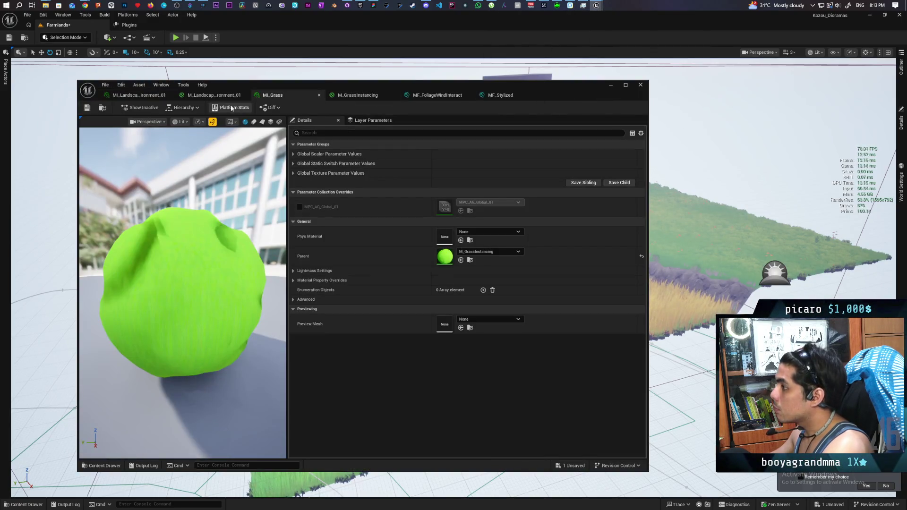
Step: From the M_GrassInstancing graph, open MF_FoliageWindInteract and pan up to its wind direction nodes
{"action": "left_click", "coordinate": [357, 96]}
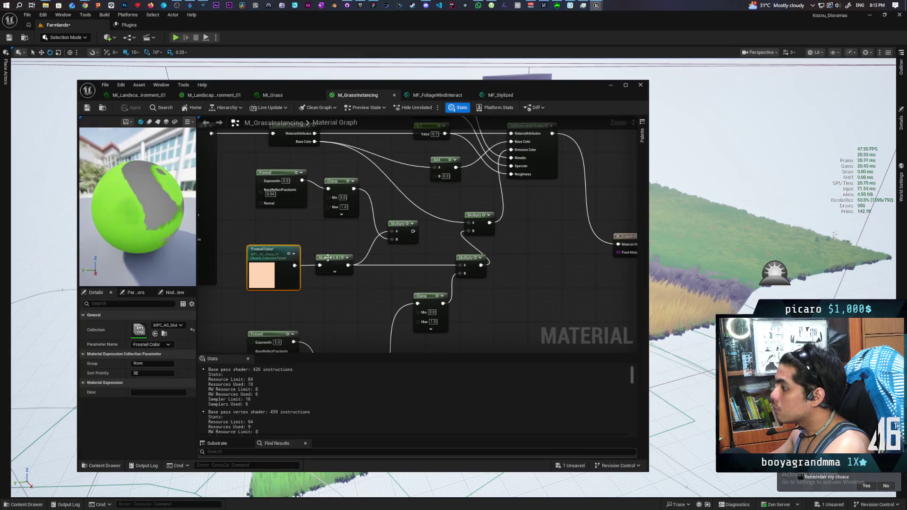
{"action": "scroll", "coordinate": [471, 231], "scroll_direction": "up", "scroll_amount": 3}
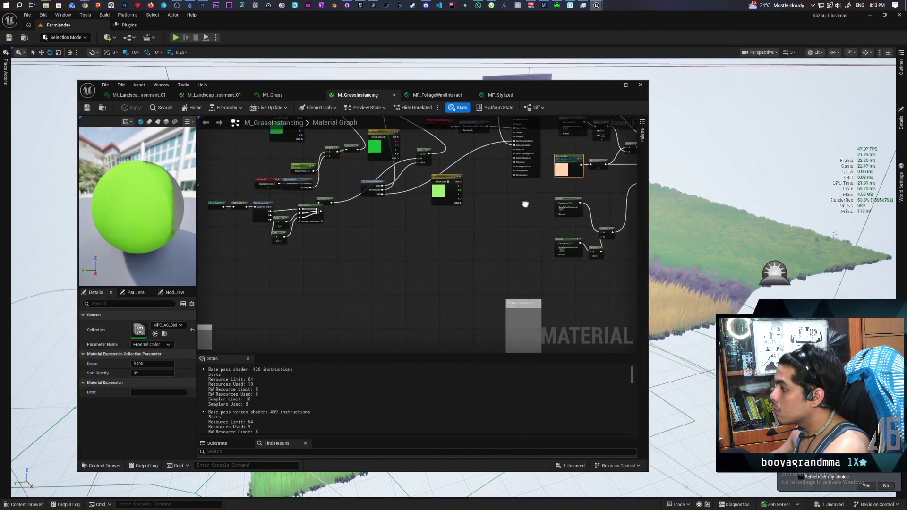
{"action": "left_click_drag", "start_coordinate": [390, 231], "coordinate": [376, 223]}
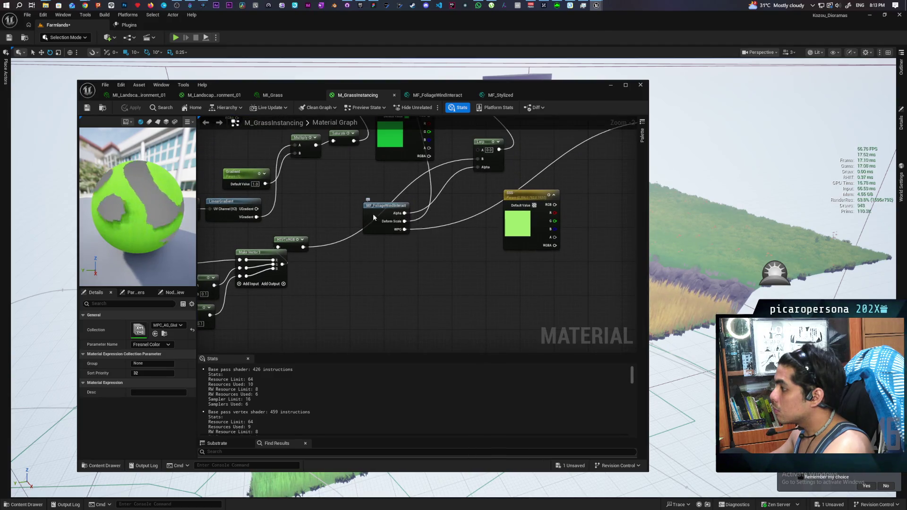
{"action": "double_click", "coordinate": [374, 216]}
{"action": "mouse_move", "coordinate": [454, 265]}
{"action": "left_mouse_down"}
{"action": "mouse_move", "coordinate": [415, 228]}
{"action": "mouse_move", "coordinate": [405, 197]}
{"action": "mouse_move", "coordinate": [431, 157]}
{"action": "mouse_move", "coordinate": [338, 320]}
{"action": "mouse_move", "coordinate": [466, 304]}
{"action": "mouse_move", "coordinate": [440, 297]}
{"action": "left_mouse_up"}
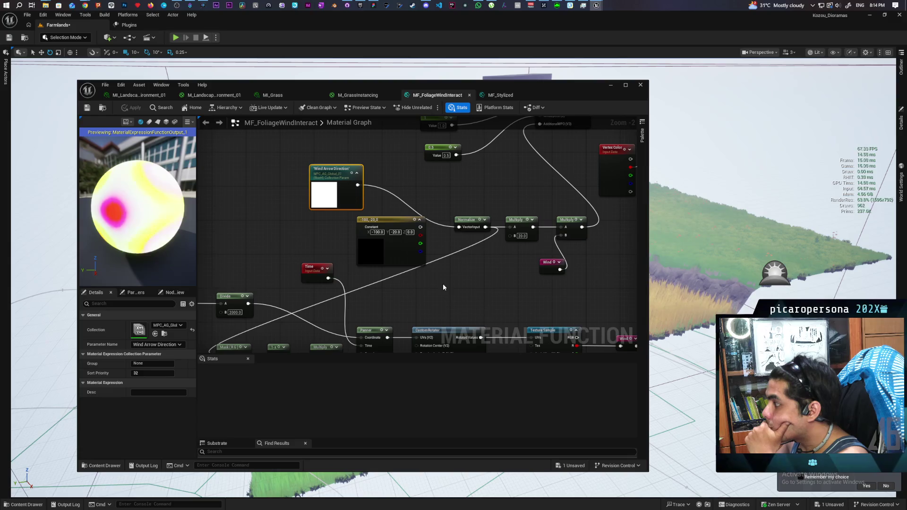
{"action": "left_click_drag", "start_coordinate": [421, 226], "coordinate": [461, 229]}
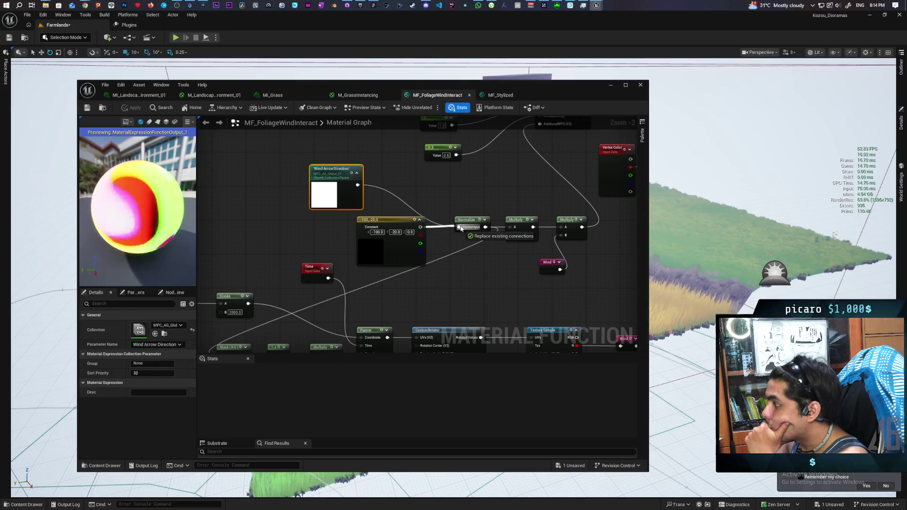
{"action": "left_click_drag", "start_coordinate": [461, 229], "coordinate": [448, 233]}
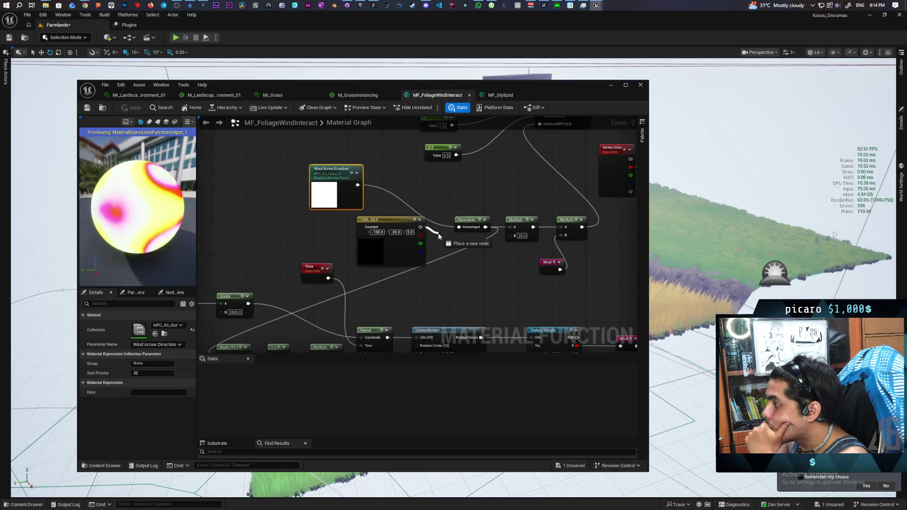
{"action": "left_click_drag", "start_coordinate": [458, 286], "coordinate": [458, 282]}
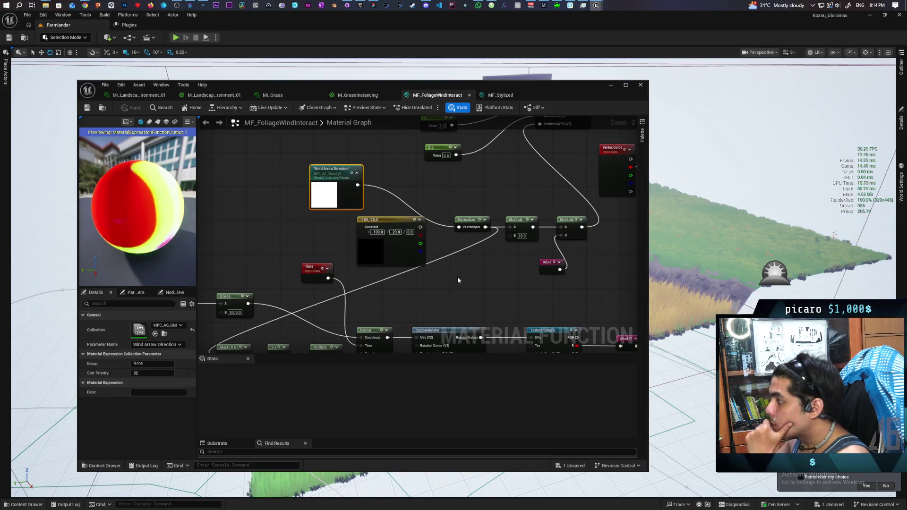
{"action": "mouse_move", "coordinate": [554, 84]}
{"action": "left_mouse_down"}
{"action": "mouse_move", "coordinate": [701, 203]}
{"action": "mouse_move", "coordinate": [716, 241]}
{"action": "left_mouse_up"}
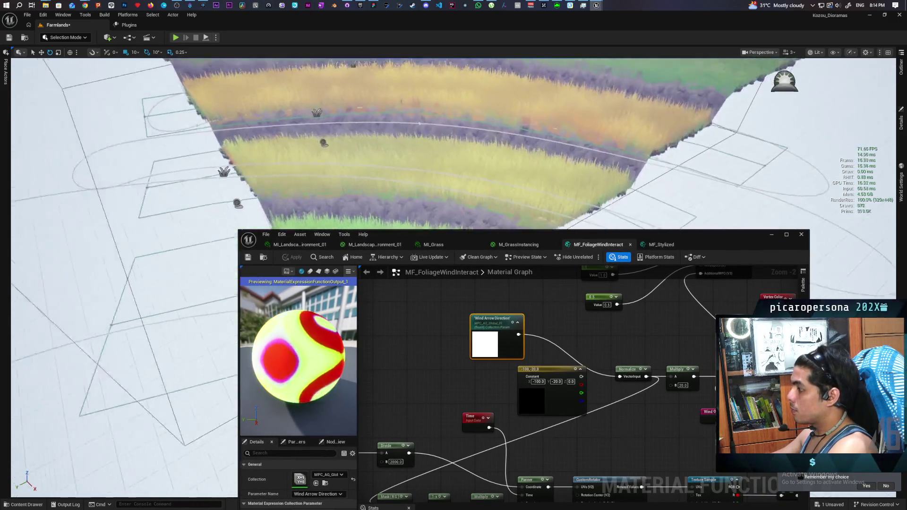
{"action": "mouse_move", "coordinate": [402, 152]}
{"action": "left_mouse_down"}
{"action": "mouse_move", "coordinate": [425, 159]}
{"action": "mouse_move", "coordinate": [398, 180]}
{"action": "left_mouse_up"}
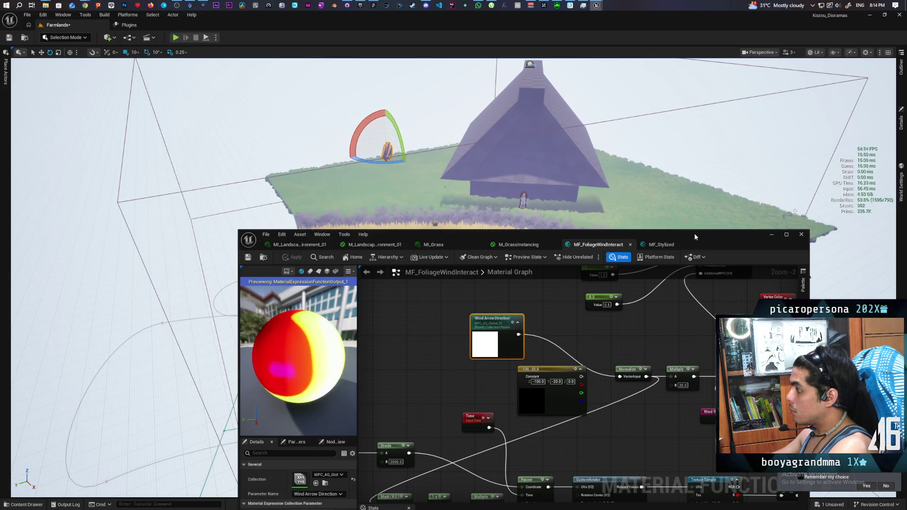
{"action": "left_click_drag", "start_coordinate": [693, 234], "coordinate": [652, 326]}
{"action": "key", "text": "w"}
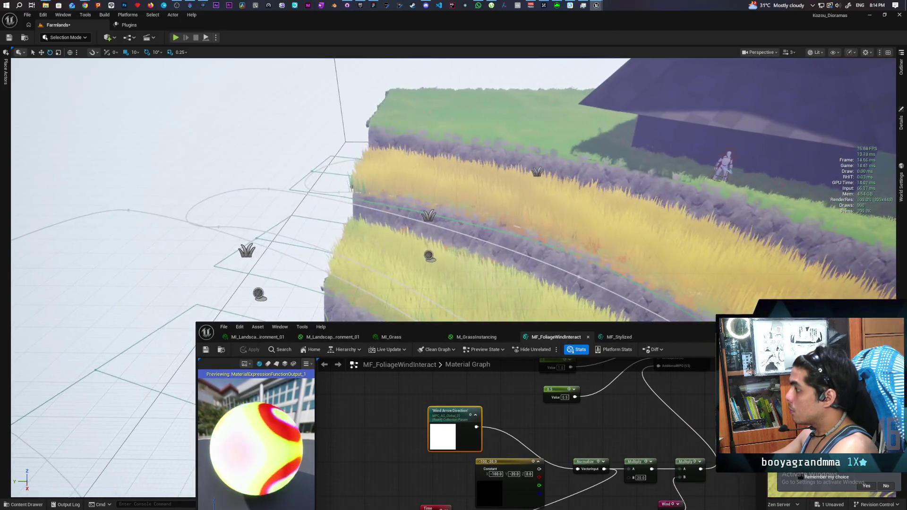
{"action": "key", "text": "s"}
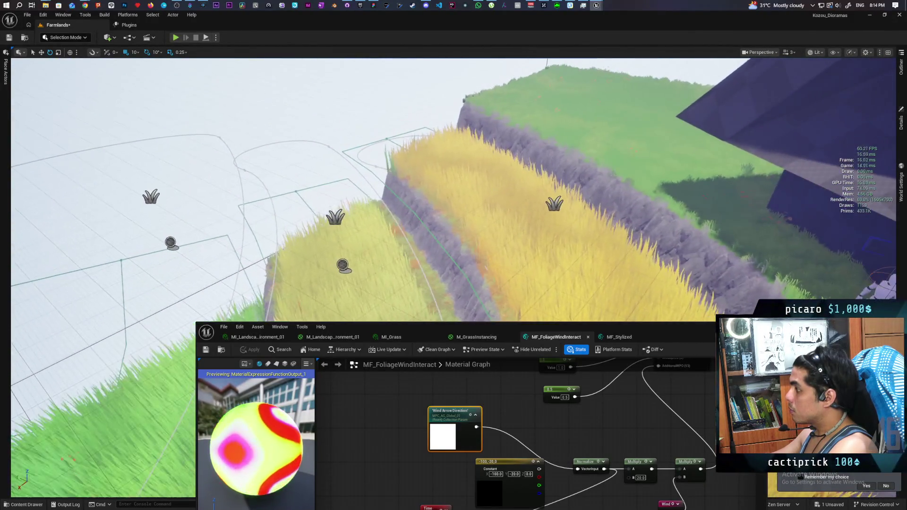
{"action": "scroll", "coordinate": [579, 395], "scroll_direction": "down", "scroll_amount": 5}
{"action": "scroll", "coordinate": [534, 378], "scroll_direction": "up", "scroll_amount": 5}
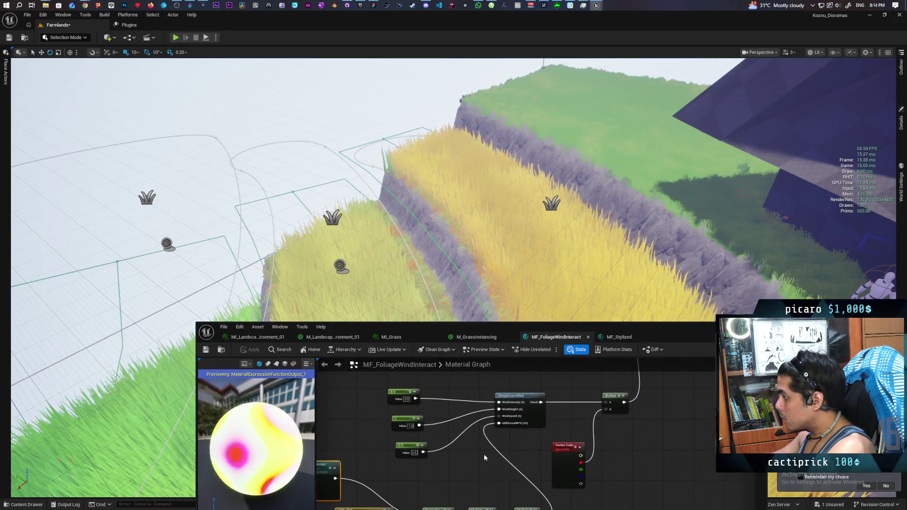
{"action": "scroll", "coordinate": [514, 447], "scroll_direction": "down", "scroll_amount": 2}
{"action": "left_click_drag", "start_coordinate": [440, 479], "coordinate": [489, 444]}
{"action": "scroll", "coordinate": [489, 443], "scroll_direction": "up", "scroll_amount": 3}
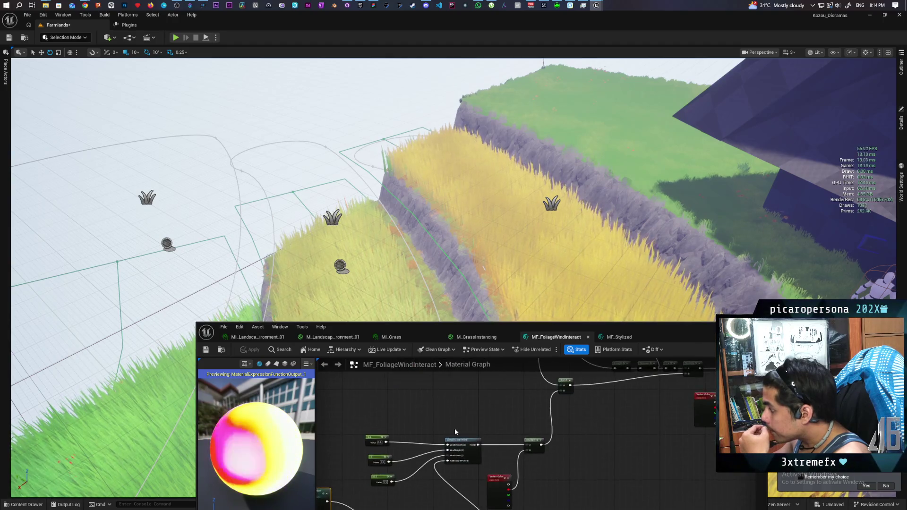
{"action": "mouse_move", "coordinate": [470, 395]}
{"action": "left_mouse_down"}
{"action": "mouse_move", "coordinate": [446, 470]}
{"action": "mouse_move", "coordinate": [542, 468]}
{"action": "mouse_move", "coordinate": [502, 471]}
{"action": "mouse_move", "coordinate": [512, 407]}
{"action": "mouse_move", "coordinate": [501, 452]}
{"action": "mouse_move", "coordinate": [488, 418]}
{"action": "left_mouse_up"}
{"action": "scroll", "coordinate": [488, 418], "scroll_direction": "down", "scroll_amount": 5}
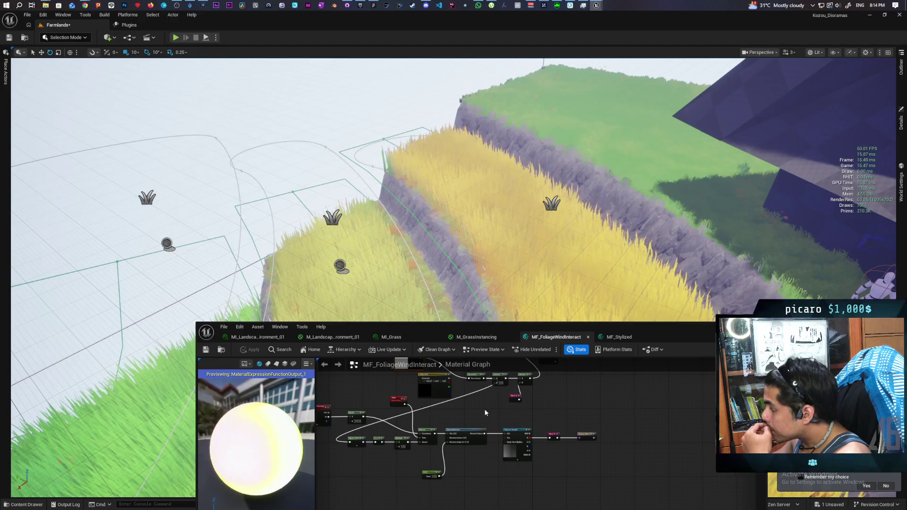
{"action": "scroll", "coordinate": [483, 410], "scroll_direction": "up", "scroll_amount": 3}
{"action": "mouse_move", "coordinate": [482, 427]}
{"action": "left_mouse_down"}
{"action": "mouse_move", "coordinate": [496, 421]}
{"action": "mouse_move", "coordinate": [502, 437]}
{"action": "mouse_move", "coordinate": [522, 416]}
{"action": "mouse_move", "coordinate": [514, 445]}
{"action": "left_mouse_up"}
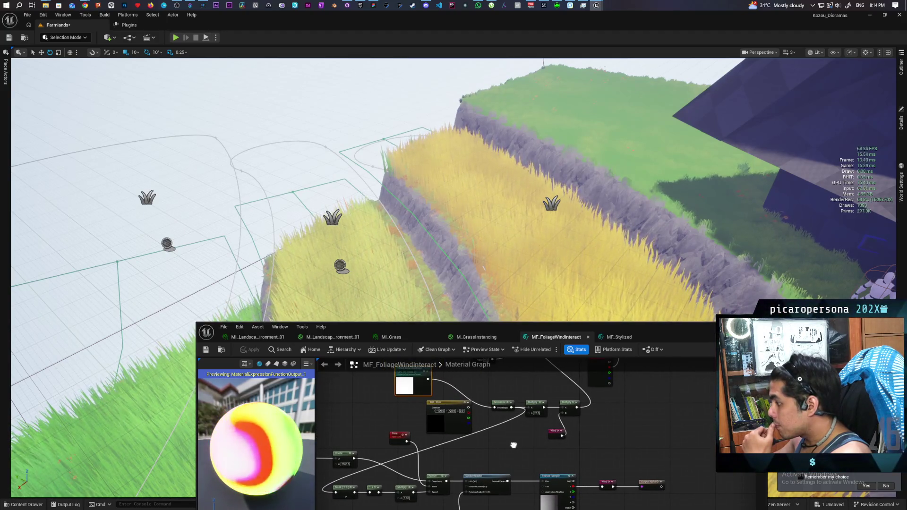
{"action": "mouse_move", "coordinate": [476, 446]}
{"action": "left_mouse_down"}
{"action": "mouse_move", "coordinate": [484, 422]}
{"action": "mouse_move", "coordinate": [482, 436]}
{"action": "left_mouse_up"}
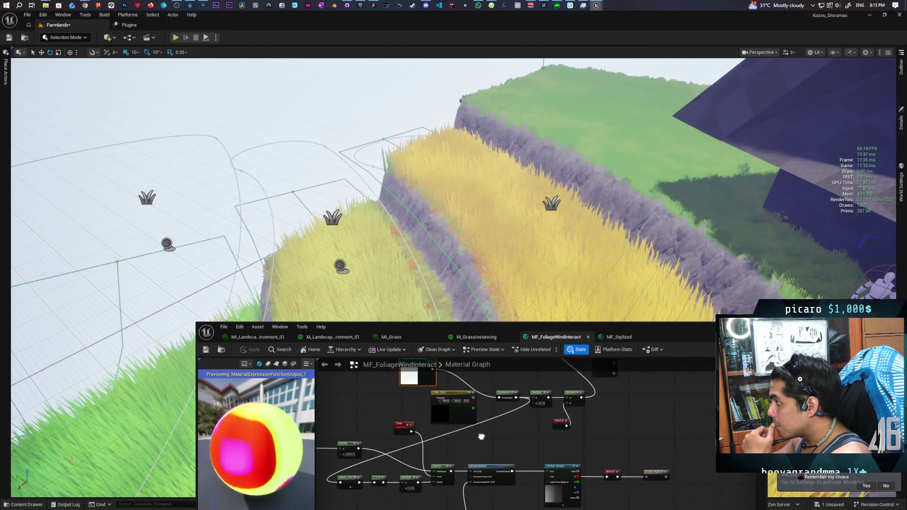
{"action": "mouse_move", "coordinate": [481, 437]}
{"action": "left_mouse_down"}
{"action": "mouse_move", "coordinate": [508, 428]}
{"action": "mouse_move", "coordinate": [508, 437]}
{"action": "left_mouse_up"}
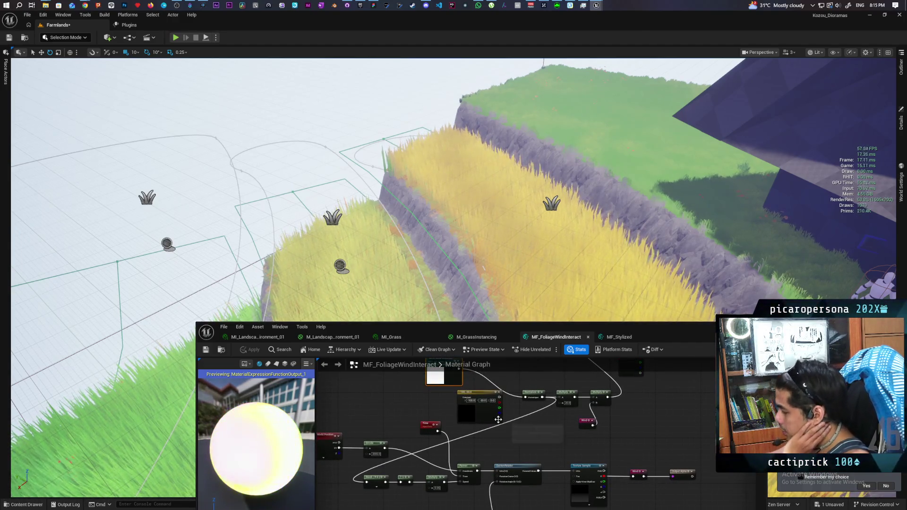
{"action": "scroll", "coordinate": [475, 419], "scroll_direction": "down", "scroll_amount": 2}
{"action": "scroll", "coordinate": [485, 410], "scroll_direction": "up", "scroll_amount": 1}
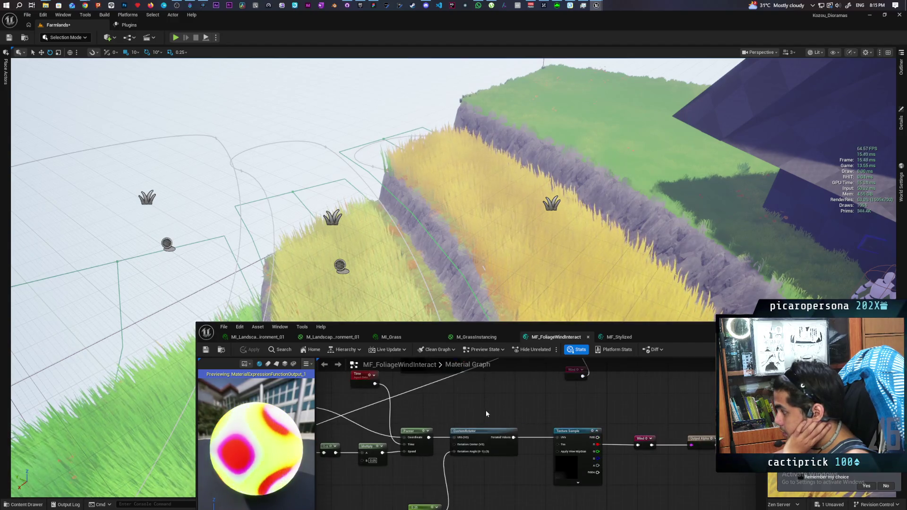
Step: Bring the Wind Arrow Direction parameter node into view and apply to recompile shaders
{"action": "left_click_drag", "start_coordinate": [486, 410], "coordinate": [490, 434]}
{"action": "scroll", "coordinate": [490, 435], "scroll_direction": "up", "scroll_amount": 2}
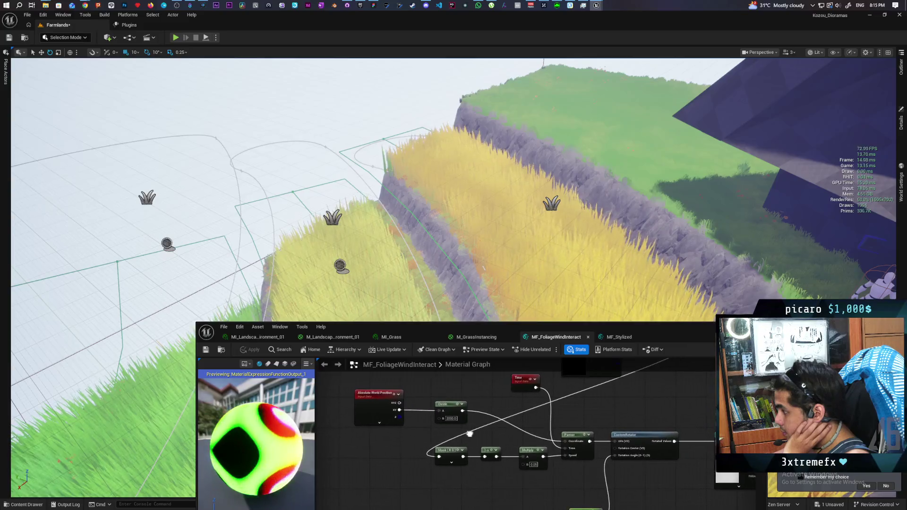
{"action": "scroll", "coordinate": [492, 431], "scroll_direction": "down", "scroll_amount": 2}
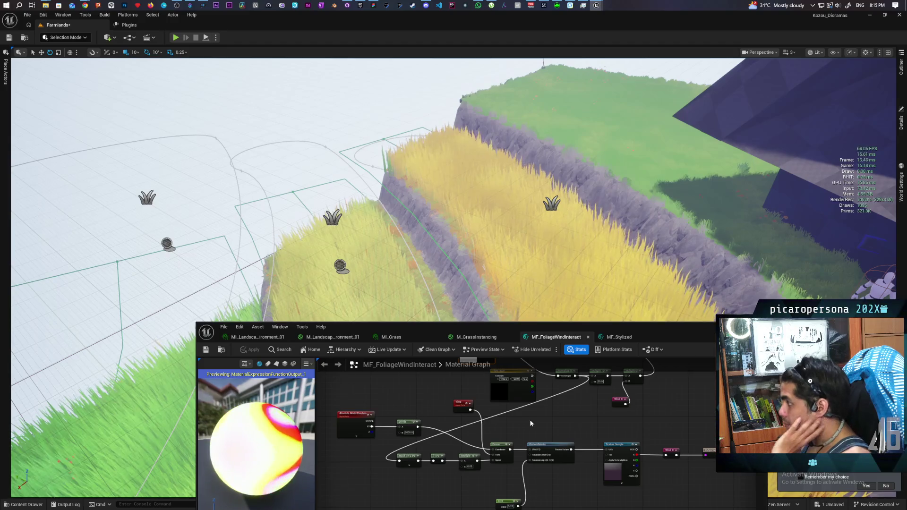
{"action": "mouse_move", "coordinate": [539, 393]}
{"action": "left_mouse_down"}
{"action": "mouse_move", "coordinate": [529, 418]}
{"action": "mouse_move", "coordinate": [523, 401]}
{"action": "left_mouse_up"}
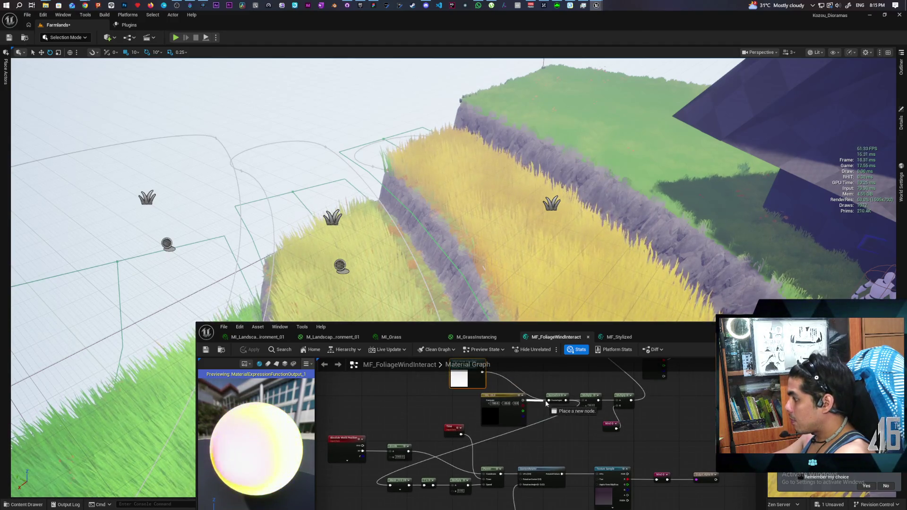
{"action": "left_click", "coordinate": [250, 350]}
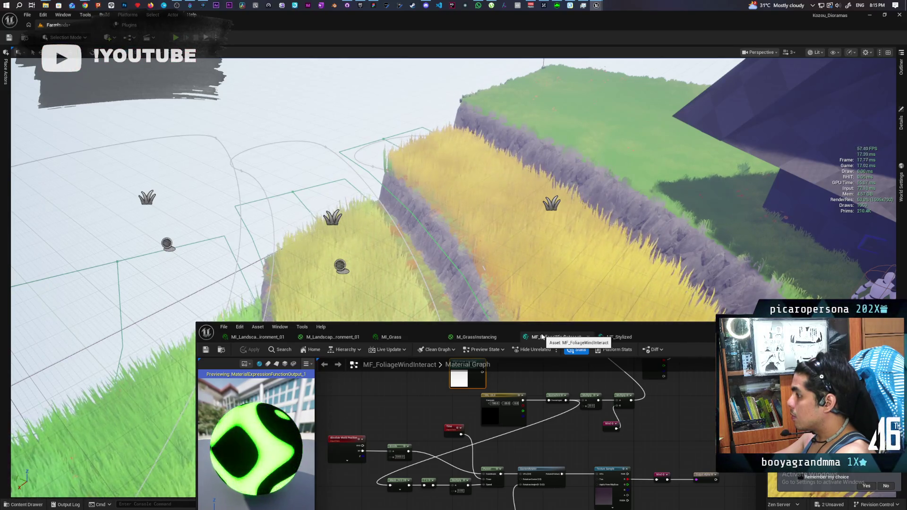
Step: Connect Wind Arrow Direction to the Normalize input, replacing the constant vector link, and preview it
{"action": "left_click_drag", "start_coordinate": [472, 401], "coordinate": [455, 420]}
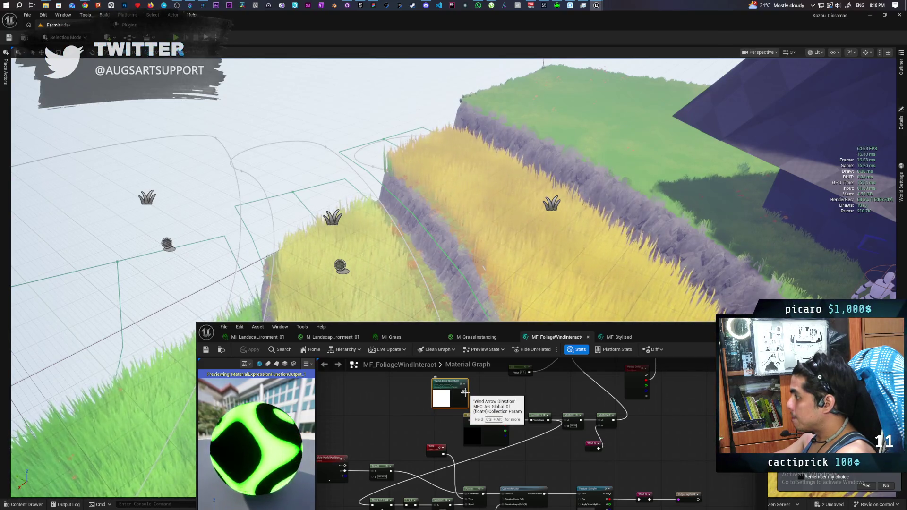
{"action": "left_click_drag", "start_coordinate": [464, 392], "coordinate": [533, 422]}
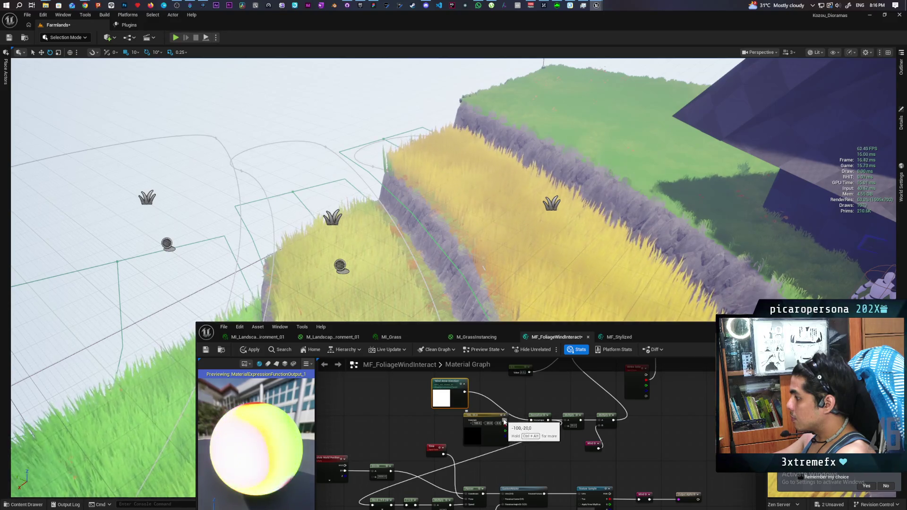
{"action": "scroll", "coordinate": [452, 396], "scroll_direction": "up", "scroll_amount": 2}
{"action": "scroll", "coordinate": [453, 395], "scroll_direction": "down", "scroll_amount": 2}
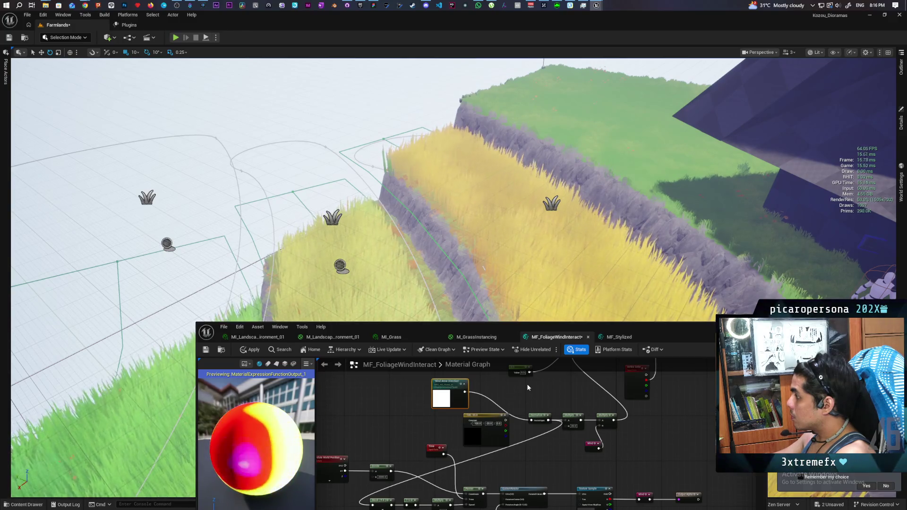
{"action": "left_click_drag", "start_coordinate": [506, 420], "coordinate": [536, 422]}
{"action": "left_click_drag", "start_coordinate": [465, 393], "coordinate": [532, 420]}
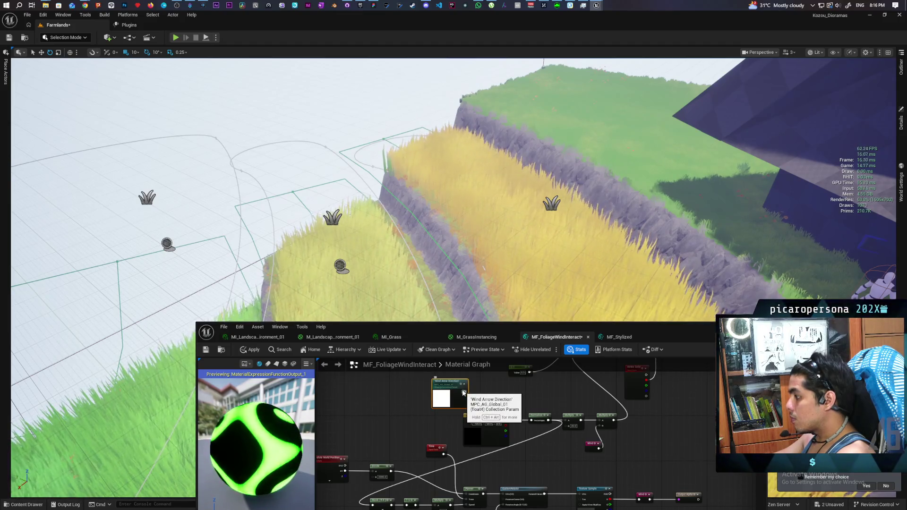
{"action": "key", "text": "space"}
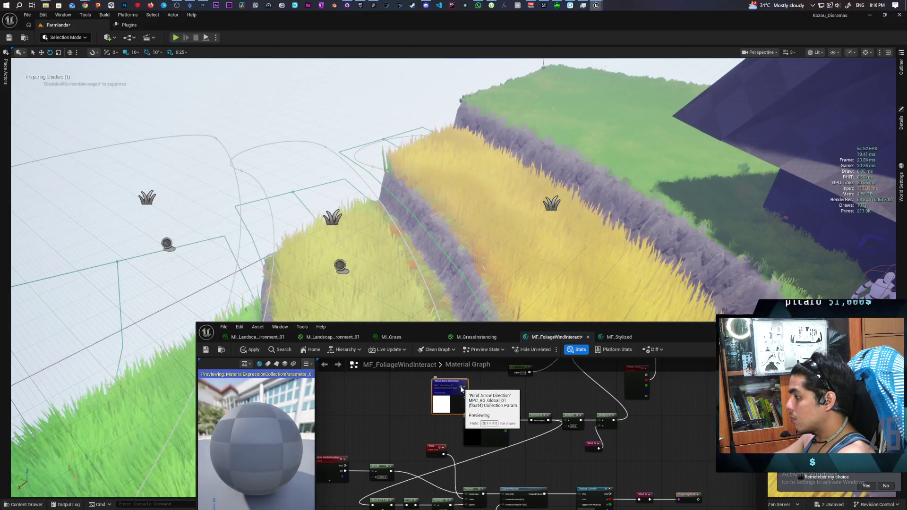
Step: Preview Wind Arrow Direction, fly over the grass terraces, and commit the constant vector -100,-20,0
{"action": "left_click_drag", "start_coordinate": [462, 390], "coordinate": [539, 421]}
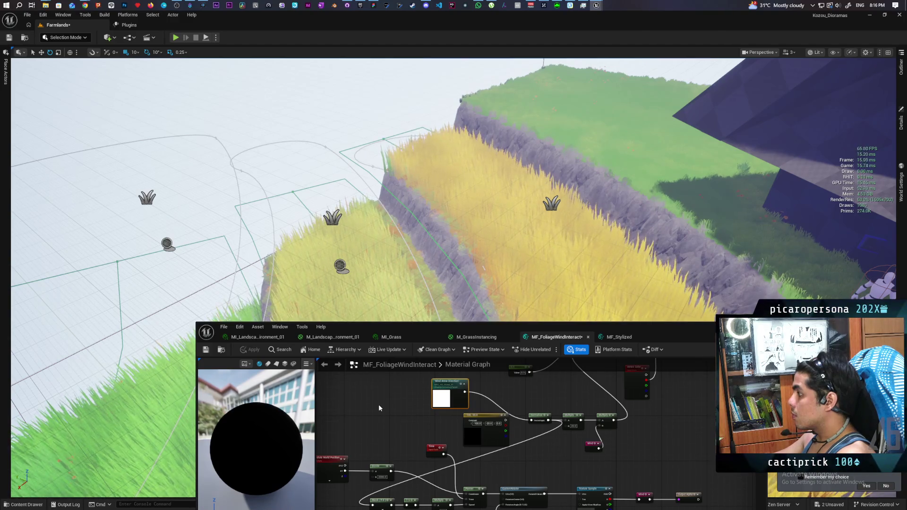
{"action": "mouse_move", "coordinate": [378, 284]}
{"action": "left_mouse_down"}
{"action": "mouse_move", "coordinate": [331, 274]}
{"action": "mouse_move", "coordinate": [309, 241]}
{"action": "mouse_move", "coordinate": [309, 260]}
{"action": "left_mouse_up"}
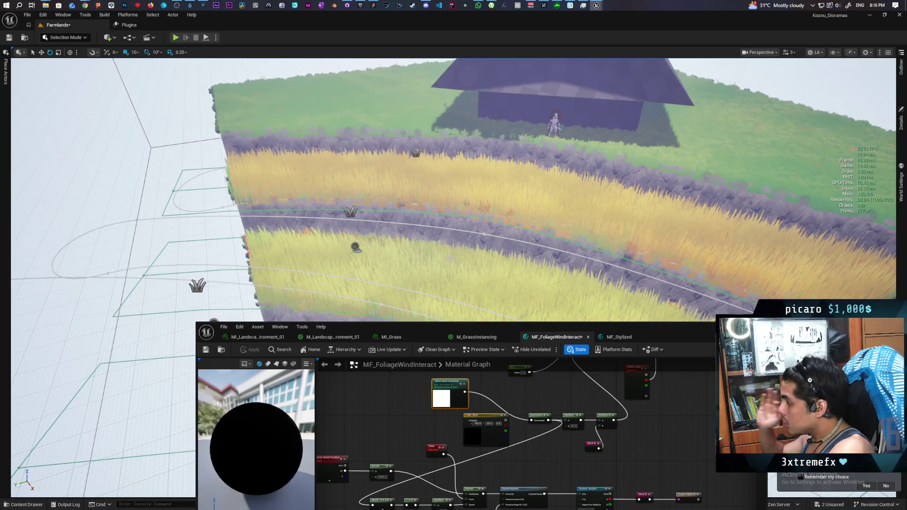
{"action": "left_click_drag", "start_coordinate": [310, 260], "coordinate": [260, 246]}
{"action": "key", "text": "Return"}
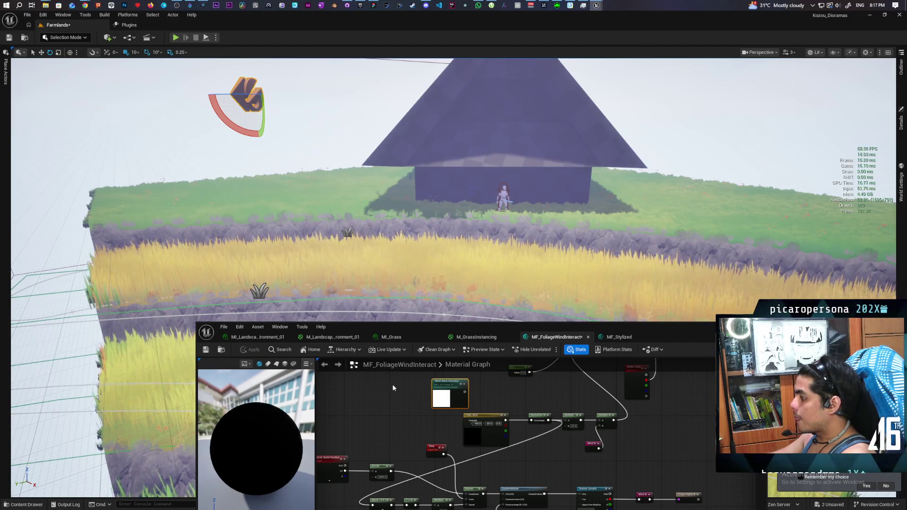
Step: Select the Wind and Output Alpha nodes, then edit BP_AG_Global_Settings_01 from the Outliner
{"action": "scroll", "coordinate": [549, 388], "scroll_direction": "up", "scroll_amount": 3}
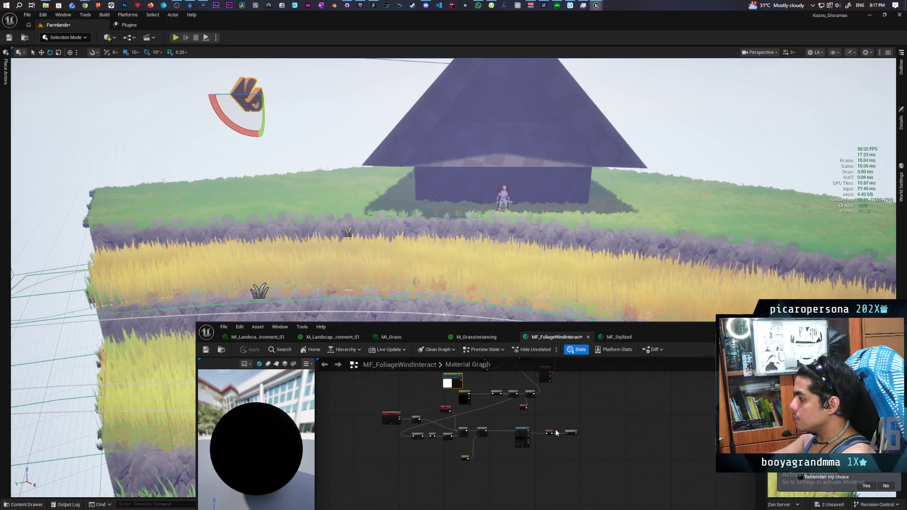
{"action": "left_click_drag", "start_coordinate": [541, 424], "coordinate": [593, 446]}
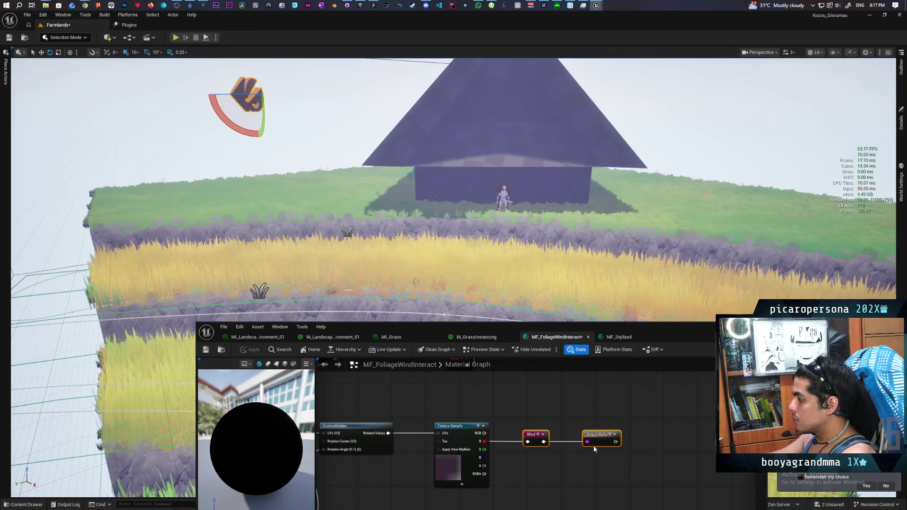
{"action": "scroll", "coordinate": [560, 408], "scroll_direction": "down", "scroll_amount": 5}
{"action": "mouse_move", "coordinate": [529, 469]}
{"action": "left_mouse_down"}
{"action": "mouse_move", "coordinate": [544, 416]}
{"action": "mouse_move", "coordinate": [498, 404]}
{"action": "mouse_move", "coordinate": [542, 407]}
{"action": "mouse_move", "coordinate": [533, 415]}
{"action": "left_mouse_up"}
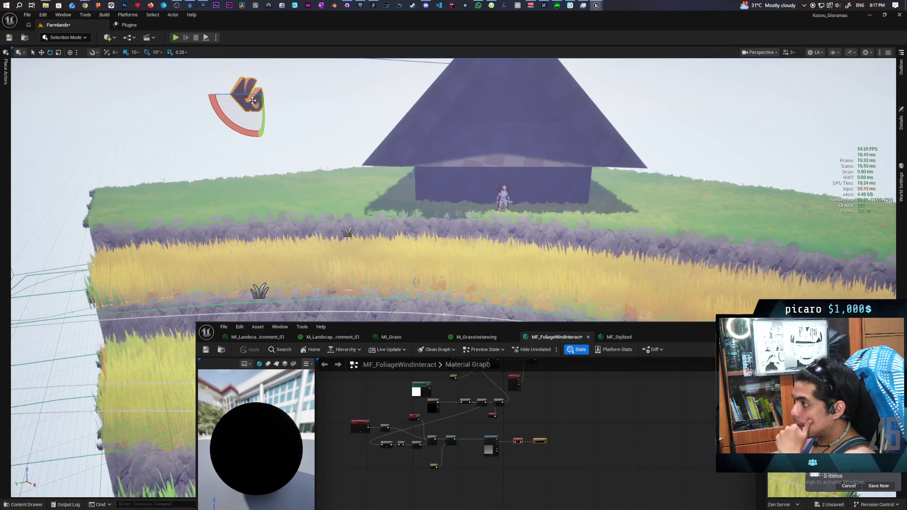
{"action": "left_click", "coordinate": [901, 67]}
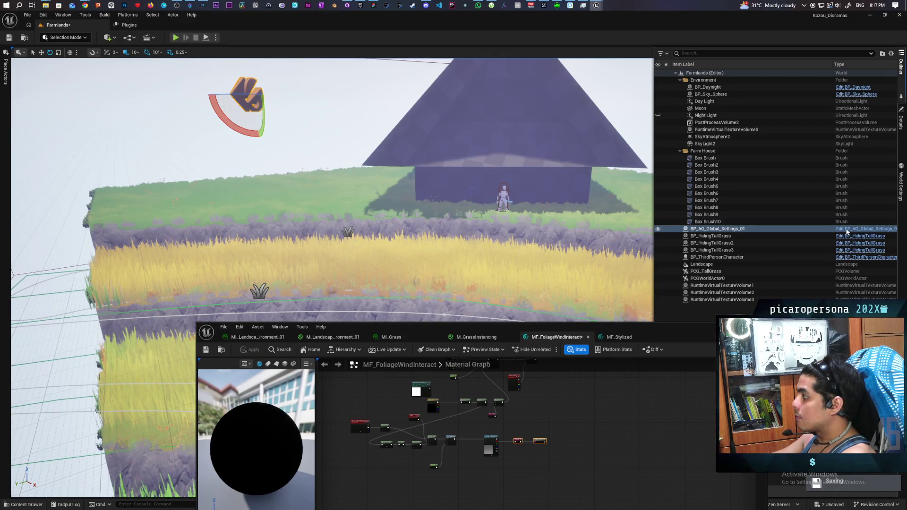
{"action": "left_click", "coordinate": [845, 230]}
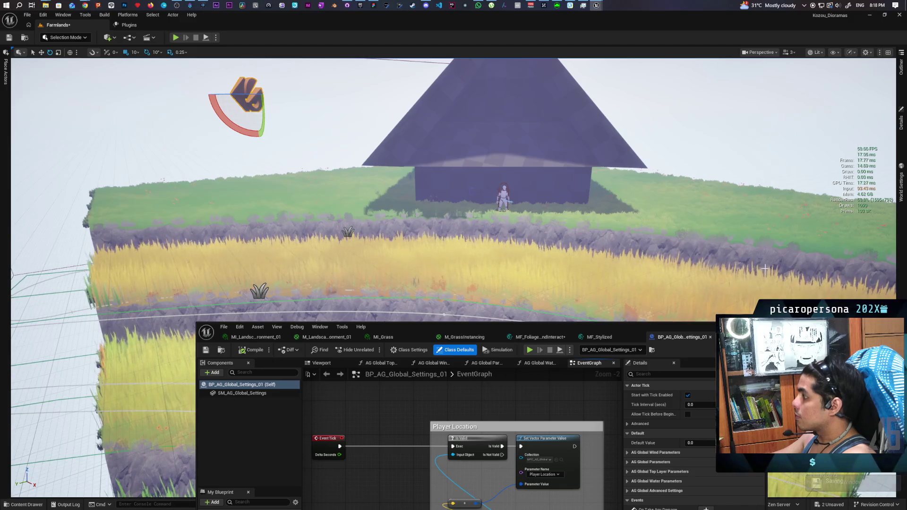
Step: Open the construction script graph and center the AG Global Wind Parameters, top layer and water waves calls
{"action": "left_click_drag", "start_coordinate": [659, 324], "coordinate": [619, 121]}
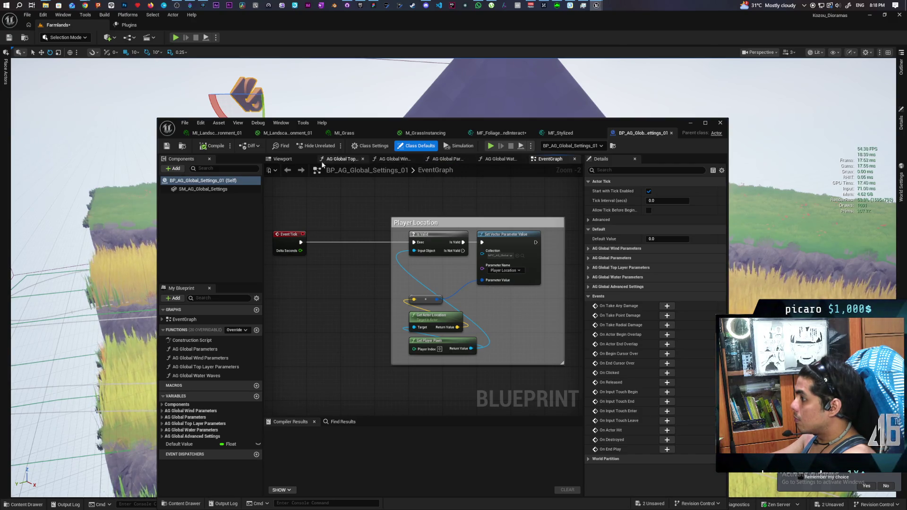
{"action": "double_click", "coordinate": [201, 341]}
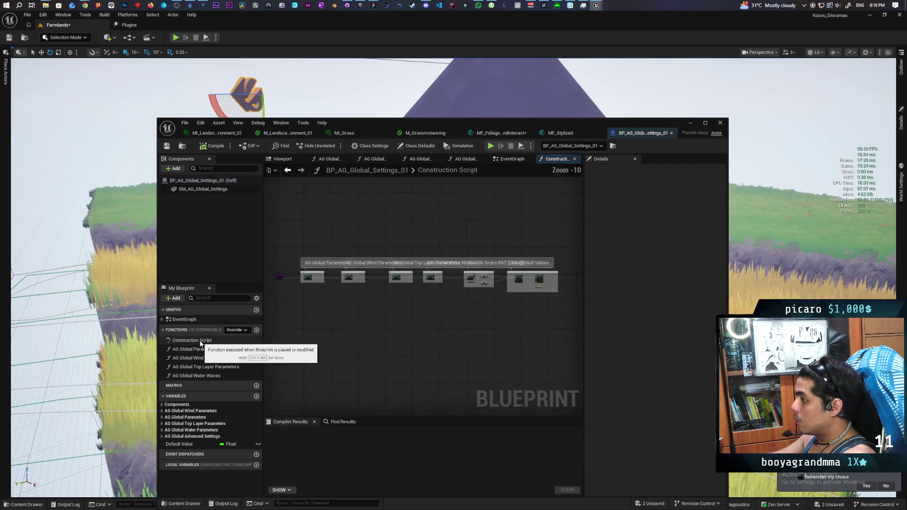
{"action": "scroll", "coordinate": [357, 323], "scroll_direction": "up", "scroll_amount": 10}
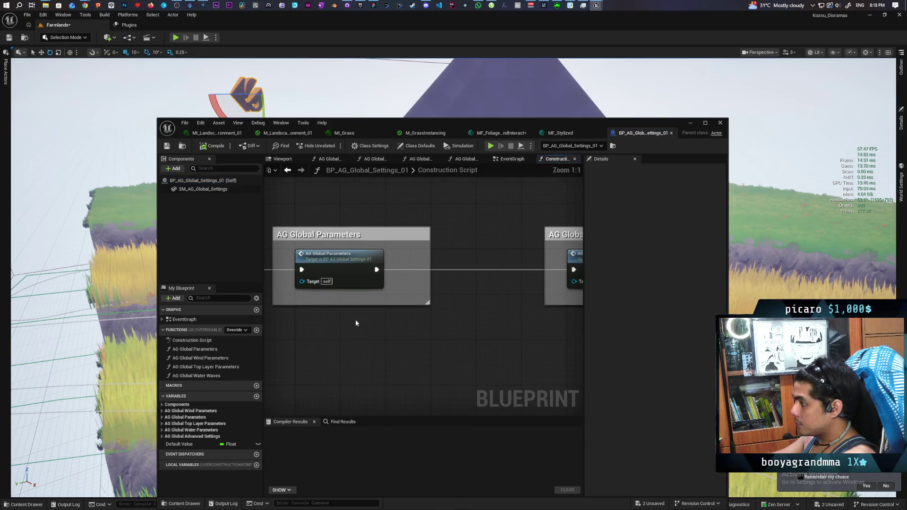
{"action": "scroll", "coordinate": [482, 328], "scroll_direction": "down", "scroll_amount": 1}
{"action": "left_click_drag", "start_coordinate": [482, 328], "coordinate": [355, 326]}
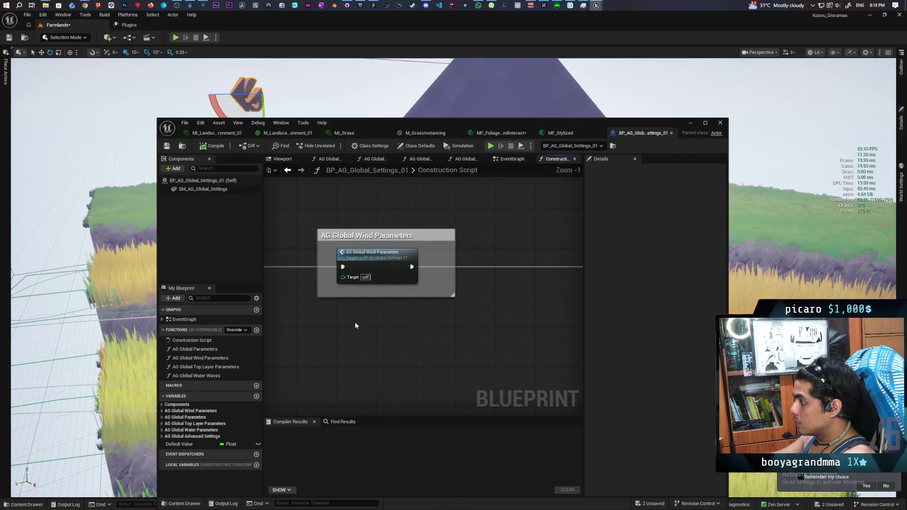
{"action": "scroll", "coordinate": [431, 324], "scroll_direction": "down", "scroll_amount": 2}
{"action": "mouse_move", "coordinate": [480, 324]}
{"action": "left_mouse_down"}
{"action": "mouse_move", "coordinate": [306, 317]}
{"action": "mouse_move", "coordinate": [496, 310]}
{"action": "left_mouse_up"}
Step: Open the AG Global Wind Parameters function and look over its Trees and Wind Grass Waves setter nodes
{"action": "double_click", "coordinate": [381, 277]}
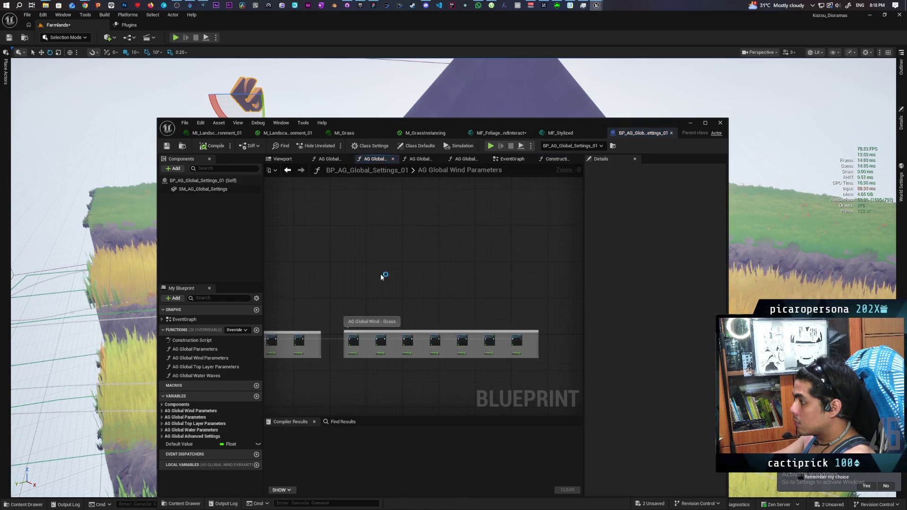
{"action": "left_click_drag", "start_coordinate": [466, 278], "coordinate": [302, 265]}
{"action": "scroll", "coordinate": [419, 302], "scroll_direction": "up", "scroll_amount": 8}
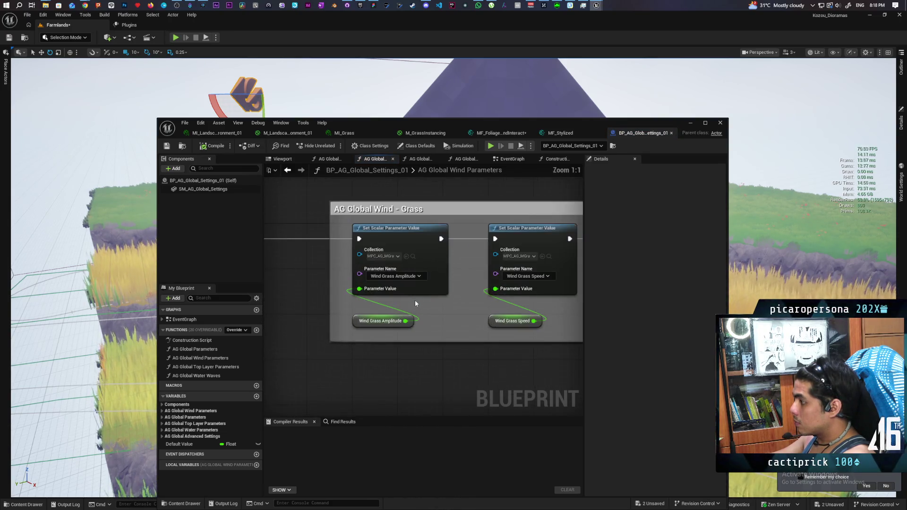
{"action": "scroll", "coordinate": [523, 366], "scroll_direction": "down", "scroll_amount": 2}
{"action": "mouse_move", "coordinate": [524, 366]}
{"action": "left_mouse_down"}
{"action": "mouse_move", "coordinate": [334, 361]}
{"action": "mouse_move", "coordinate": [277, 349]}
{"action": "left_mouse_up"}
{"action": "left_click_drag", "start_coordinate": [403, 348], "coordinate": [408, 370]}
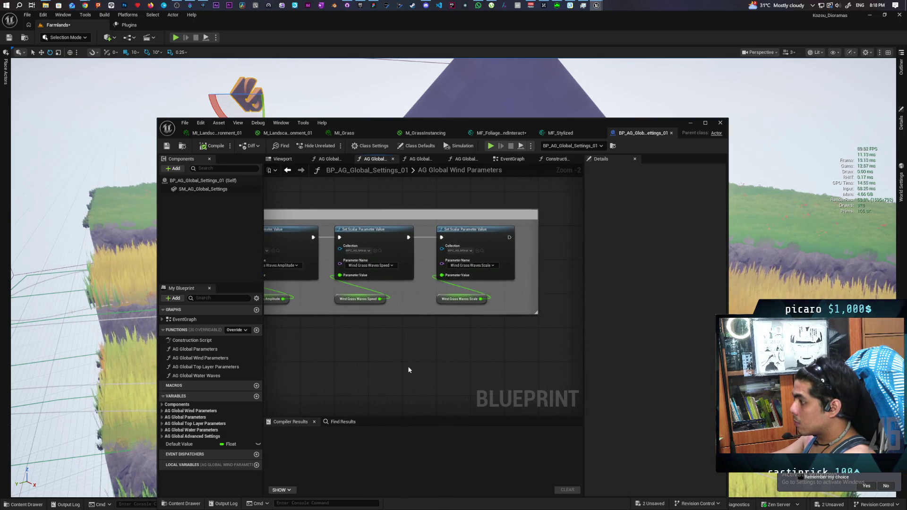
Step: Review the Wind Tree speed, leaf and Amplitude setters, then go back to the Construction Script
{"action": "scroll", "coordinate": [403, 355], "scroll_direction": "down", "scroll_amount": 3}
{"action": "scroll", "coordinate": [567, 334], "scroll_direction": "up", "scroll_amount": 1}
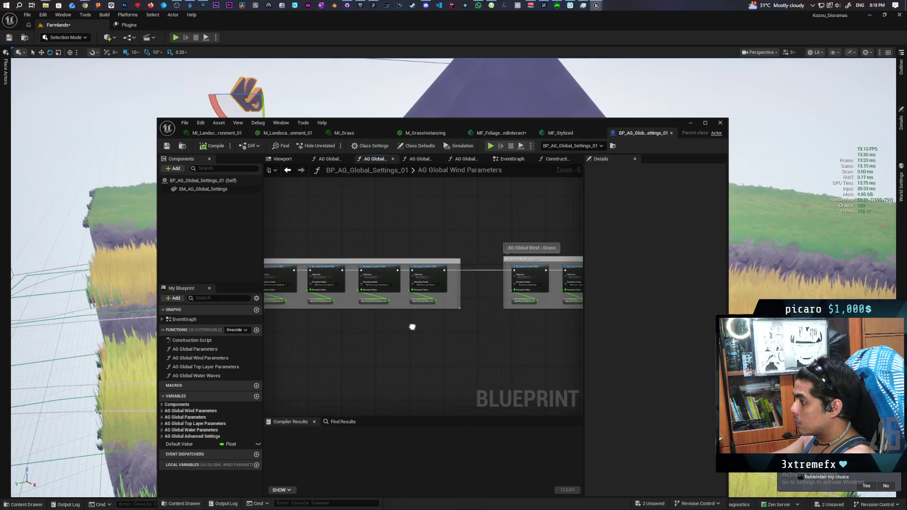
{"action": "scroll", "coordinate": [516, 325], "scroll_direction": "up", "scroll_amount": 1}
{"action": "left_click_drag", "start_coordinate": [326, 332], "coordinate": [575, 330]}
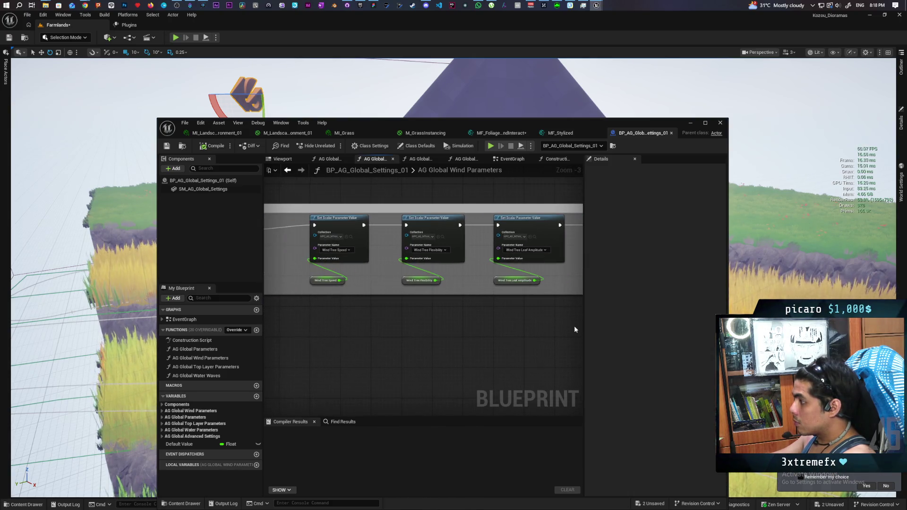
{"action": "left_click_drag", "start_coordinate": [438, 331], "coordinate": [553, 326]}
{"action": "left_click_drag", "start_coordinate": [427, 324], "coordinate": [561, 332]}
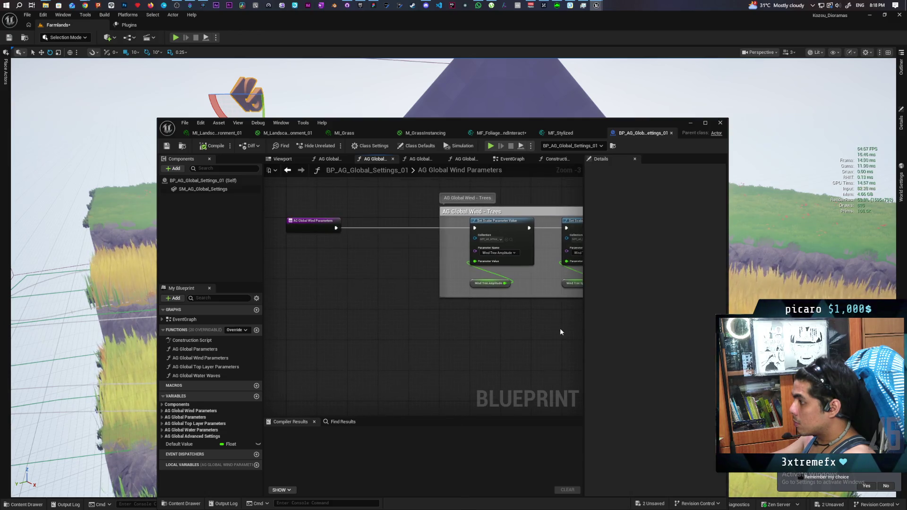
{"action": "left_click", "coordinate": [287, 171]}
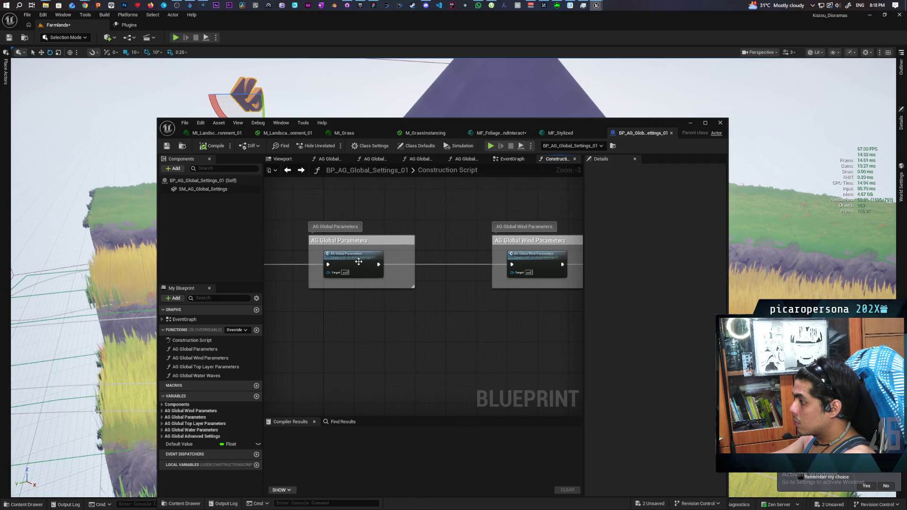
Step: Open the AG Global Parameters function and inspect the AG Arrow Direction nodes
{"action": "double_click", "coordinate": [359, 262]}
{"action": "scroll", "coordinate": [454, 281], "scroll_direction": "up", "scroll_amount": 6}
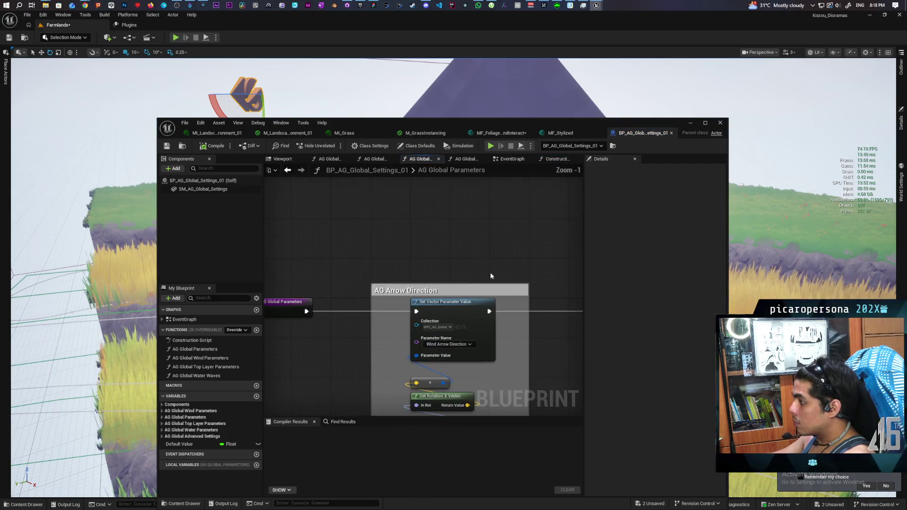
{"action": "left_click_drag", "start_coordinate": [491, 276], "coordinate": [468, 223]}
{"action": "mouse_move", "coordinate": [499, 336]}
{"action": "left_mouse_down"}
{"action": "mouse_move", "coordinate": [451, 300]}
{"action": "mouse_move", "coordinate": [512, 280]}
{"action": "left_mouse_up"}
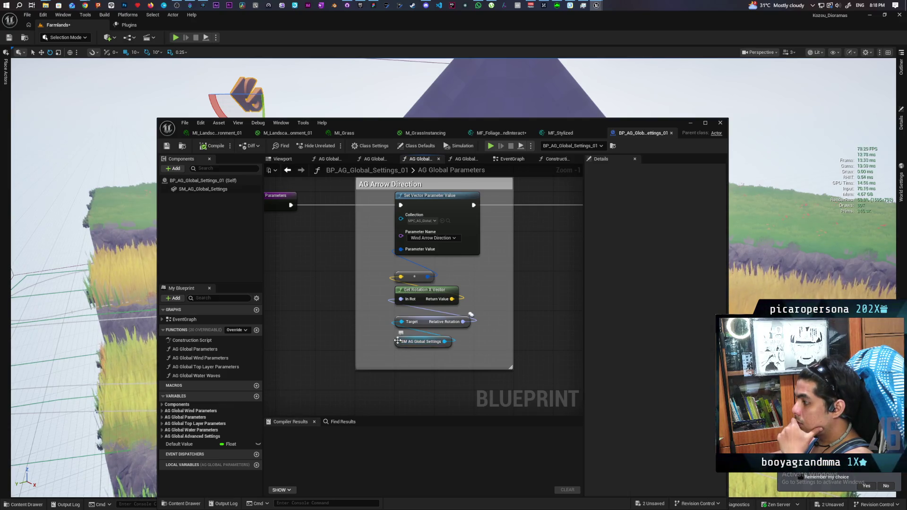
Step: Select the SM AG Global Settings variable and view the orange arrow mesh in the Viewport
{"action": "left_click", "coordinate": [398, 341]}
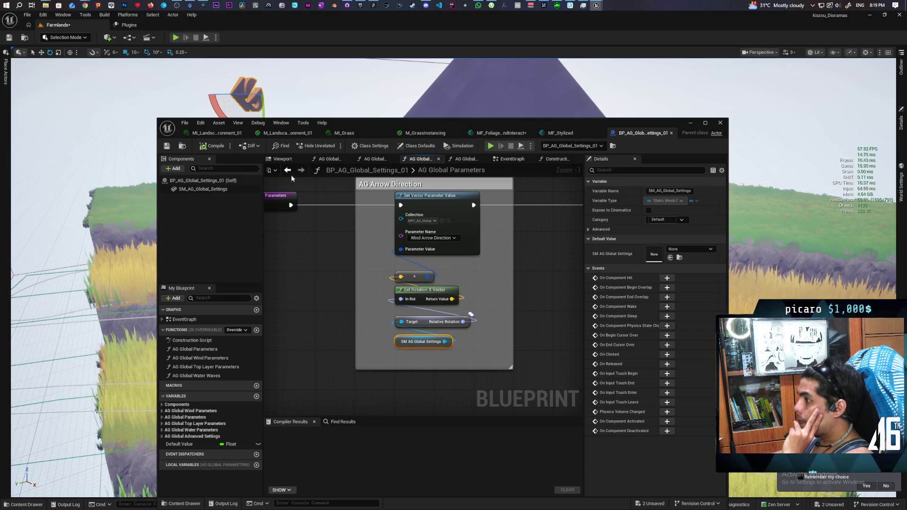
{"action": "left_click", "coordinate": [280, 159]}
{"action": "scroll", "coordinate": [425, 287], "scroll_direction": "down", "scroll_amount": 5}
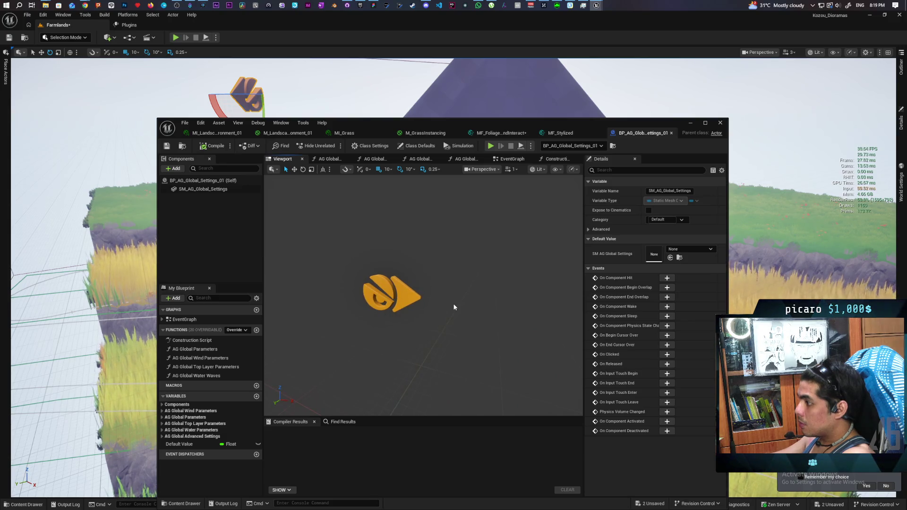
Step: Check the SM_AG_Global_Settings component's properties, then return to the construction script graph
{"action": "scroll", "coordinate": [349, 213], "scroll_direction": "up", "scroll_amount": 3}
{"action": "left_click", "coordinate": [203, 181]}
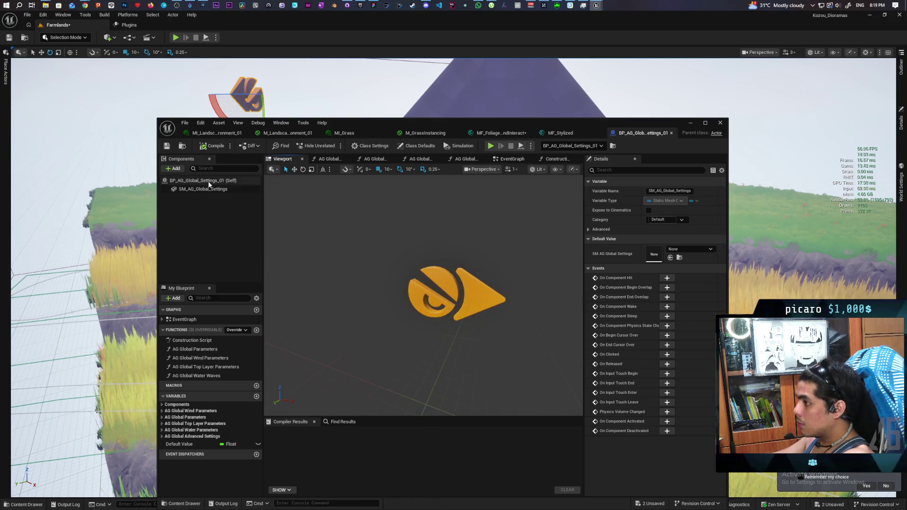
{"action": "left_click", "coordinate": [208, 190]}
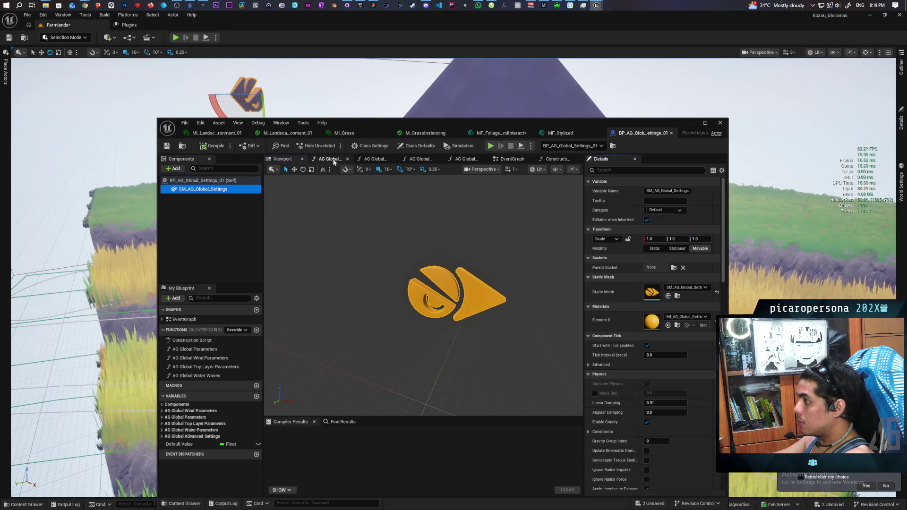
{"action": "left_click", "coordinate": [557, 160]}
{"action": "scroll", "coordinate": [409, 285], "scroll_direction": "down", "scroll_amount": 2}
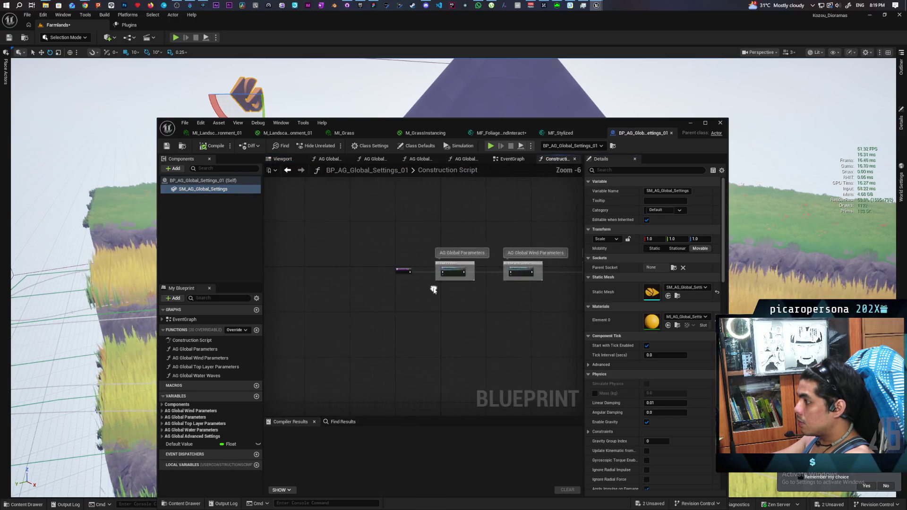
Step: Extend the AG Arrow Direction comment box downward in AG Global Parameters, then bring up the farmhouse image search
{"action": "double_click", "coordinate": [474, 255]}
{"action": "left_click_drag", "start_coordinate": [465, 295], "coordinate": [470, 306]}
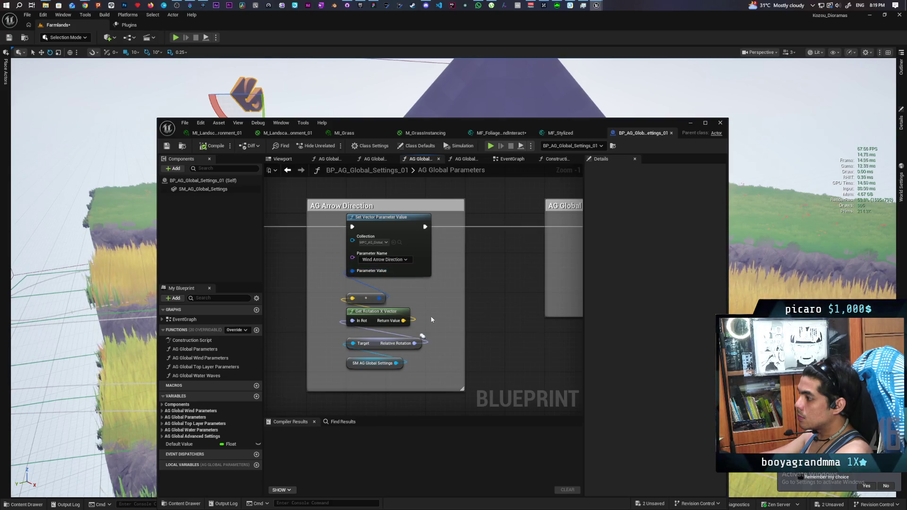
{"action": "scroll", "coordinate": [401, 302], "scroll_direction": "down", "scroll_amount": 2}
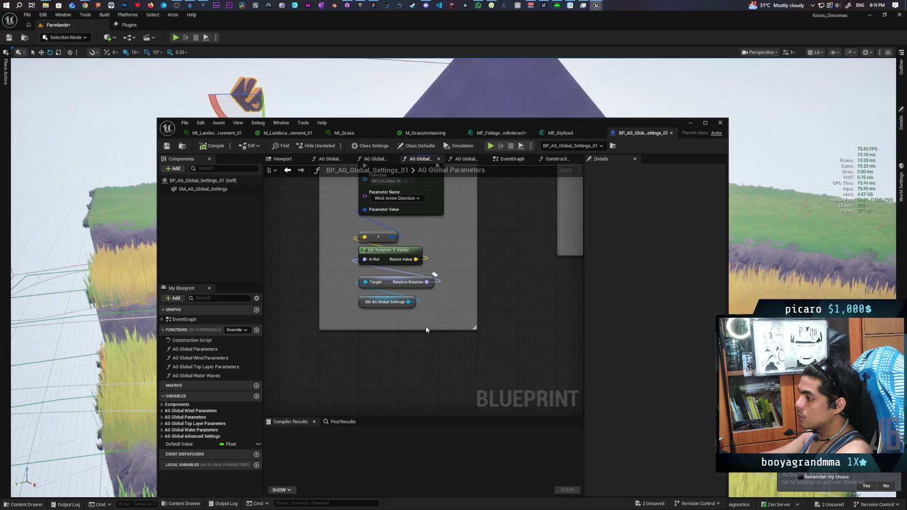
{"action": "left_click_drag", "start_coordinate": [427, 328], "coordinate": [428, 354]}
{"action": "scroll", "coordinate": [428, 359], "scroll_direction": "up", "scroll_amount": 2}
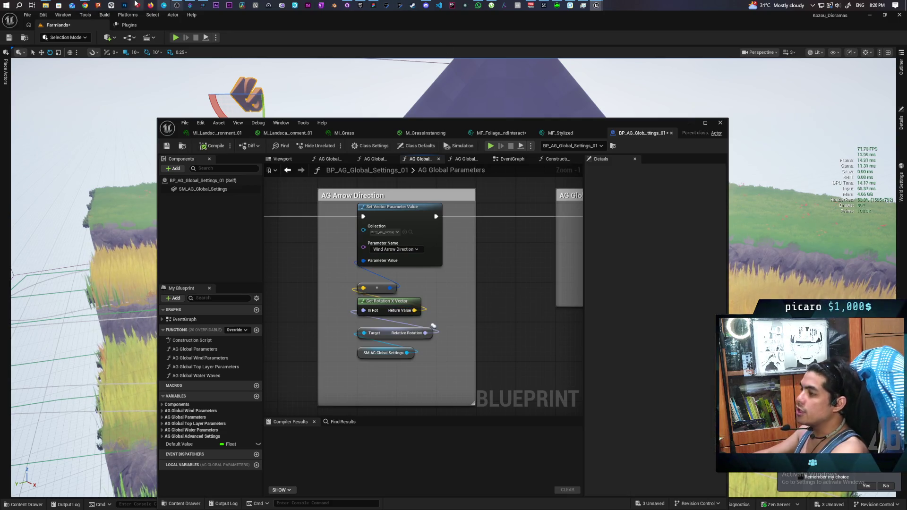
{"action": "mouse_move", "coordinate": [85, 5]}
{"action": "left_click", "coordinate": [605, 42]}
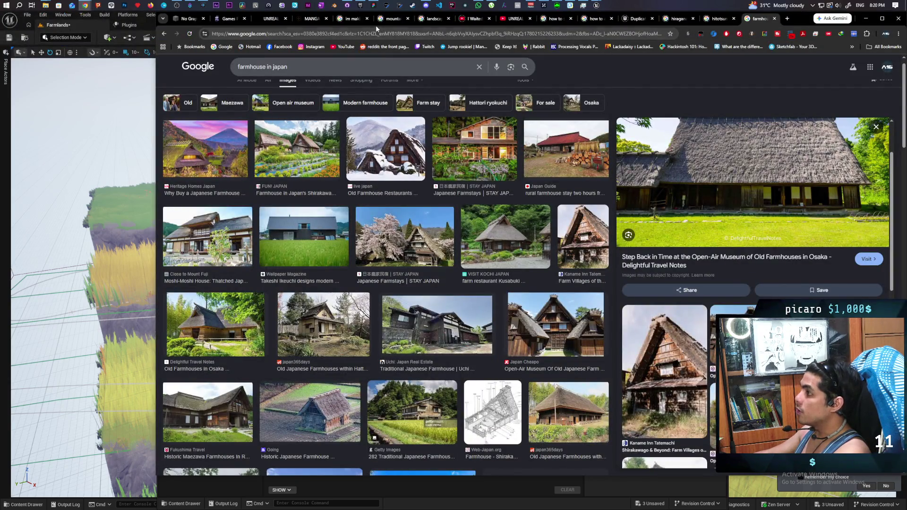
Step: Search 'what does rotation x vector return' in a new tab, then close it and minimize Chrome
{"action": "left_click", "coordinate": [787, 19]}
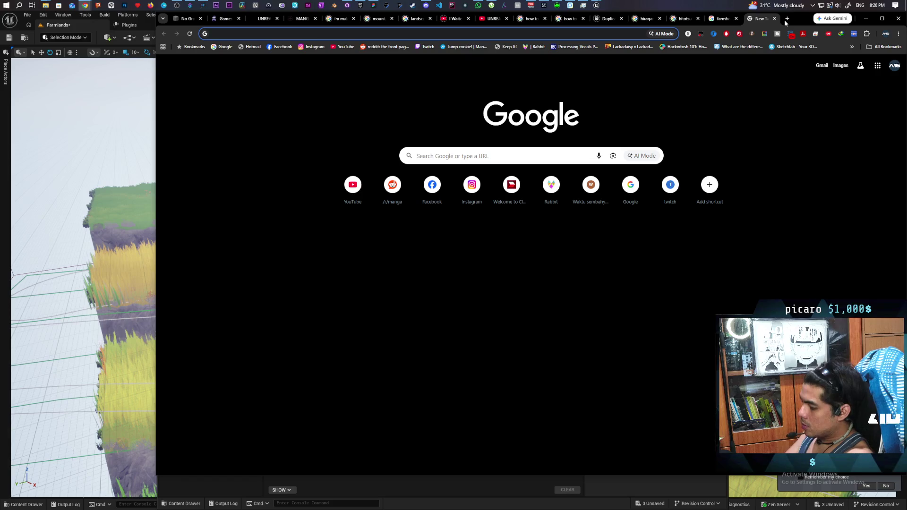
{"action": "type", "text": "what does "}
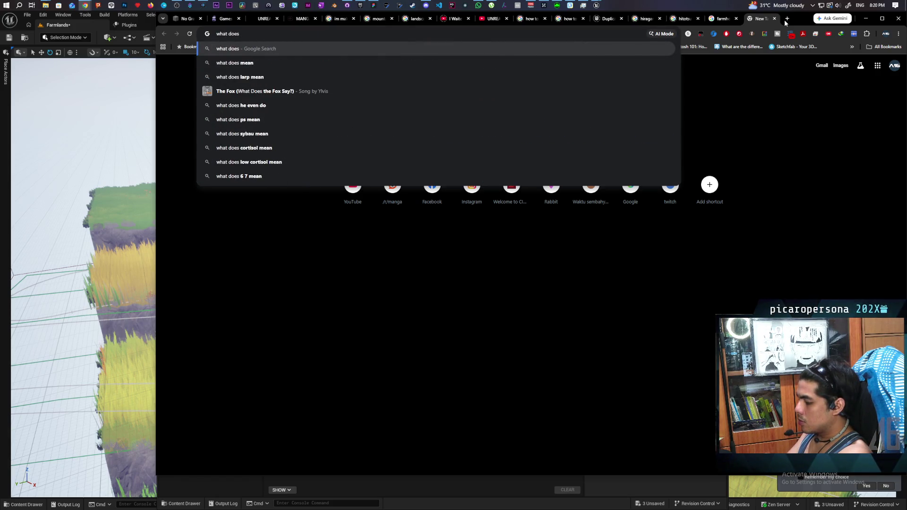
{"action": "type", "text": "rotation x ve"}
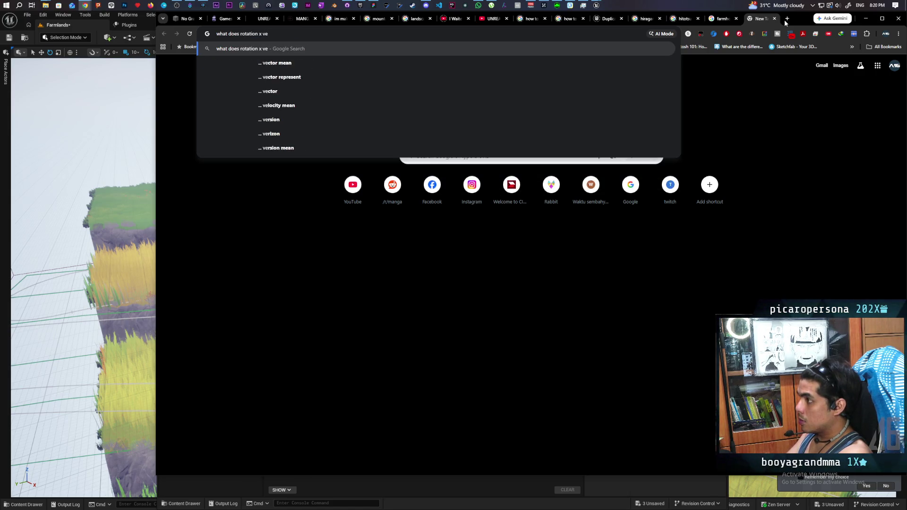
{"action": "type", "text": "c"}
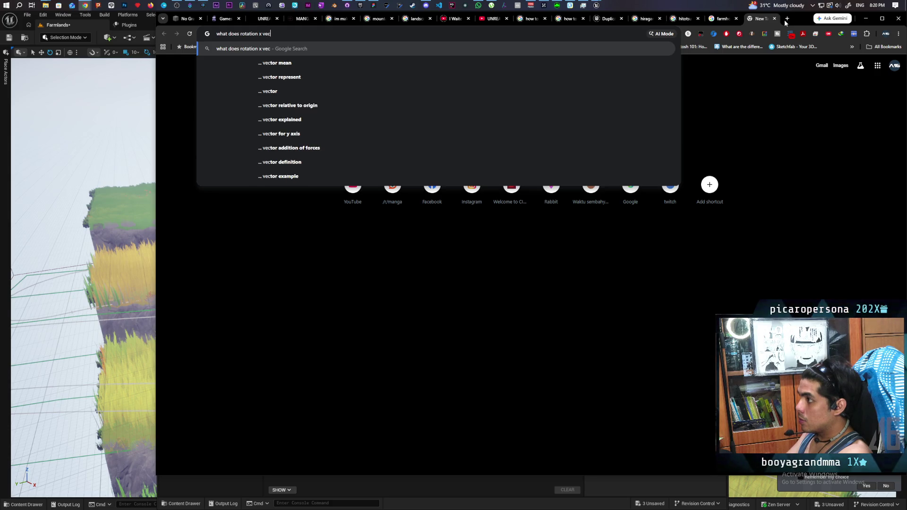
{"action": "type", "text": "tor return"}
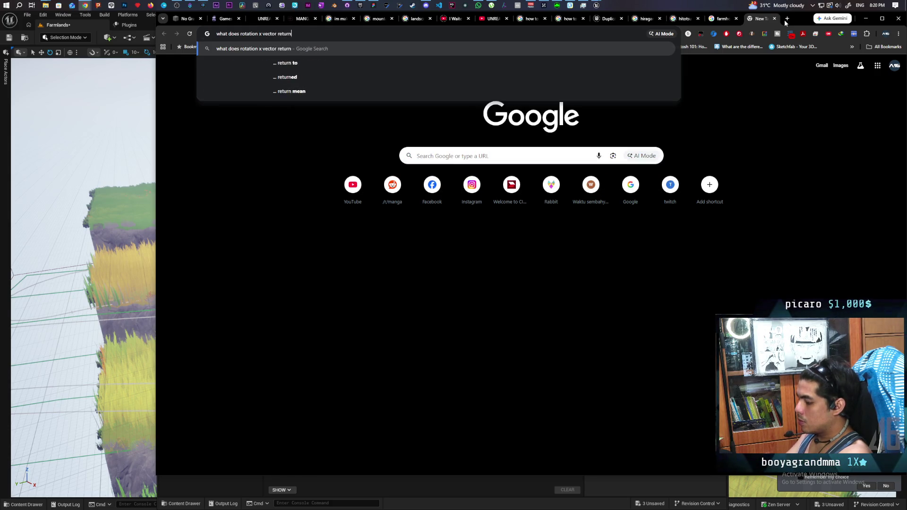
{"action": "key", "text": "Return"}
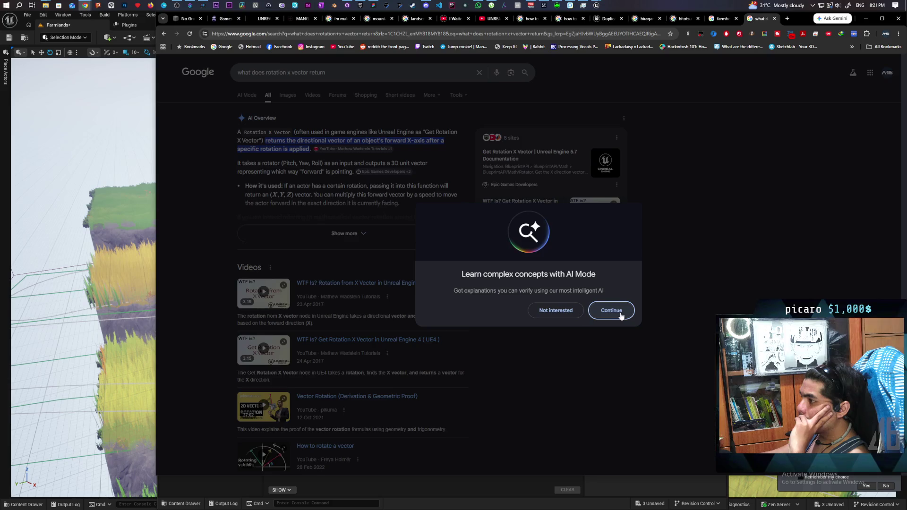
{"action": "left_click", "coordinate": [774, 19]}
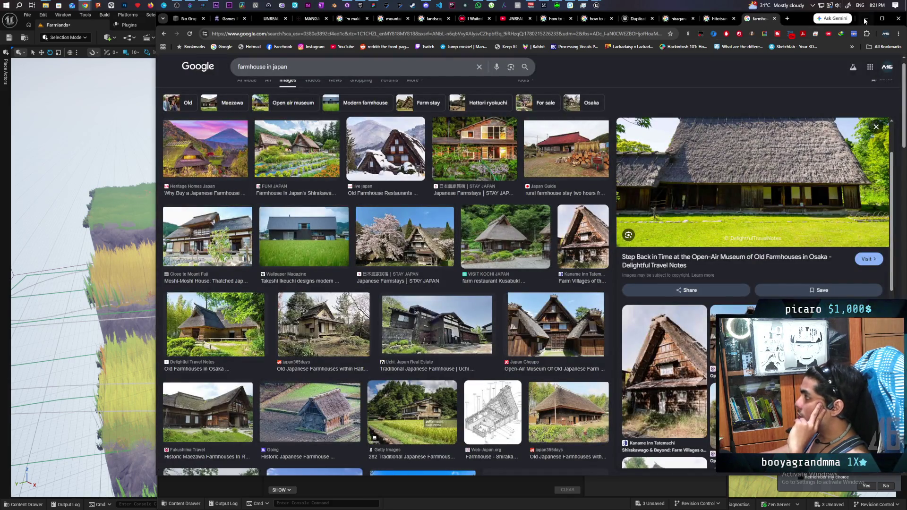
{"action": "left_click", "coordinate": [866, 18]}
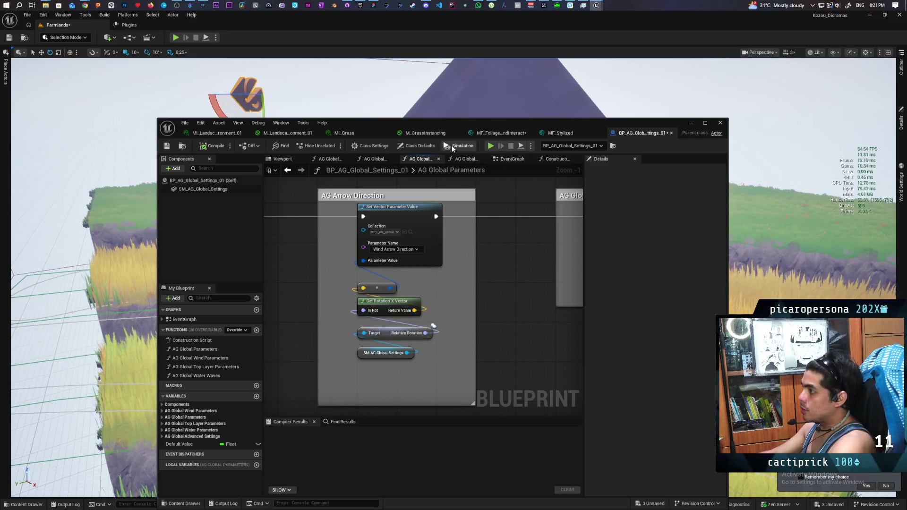
Step: In MF_FoliageWindInteract, confirm the collection parameter node's Parameter Name is Wind Arrow Direction
{"action": "left_click", "coordinate": [295, 135]}
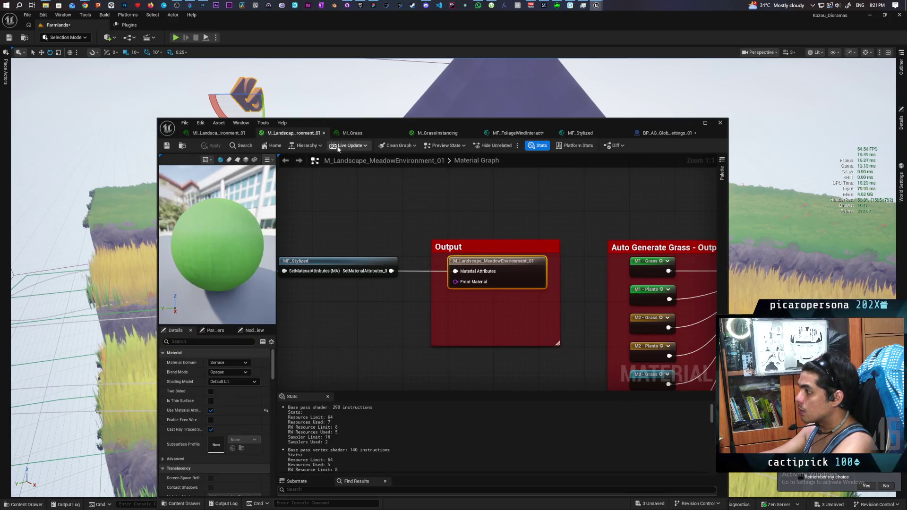
{"action": "left_click", "coordinate": [537, 134]}
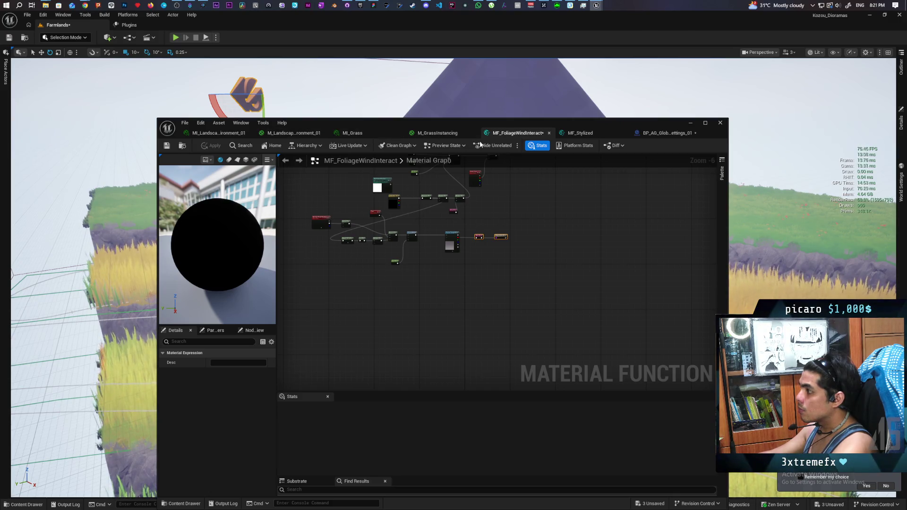
{"action": "scroll", "coordinate": [472, 182], "scroll_direction": "up", "scroll_amount": 7}
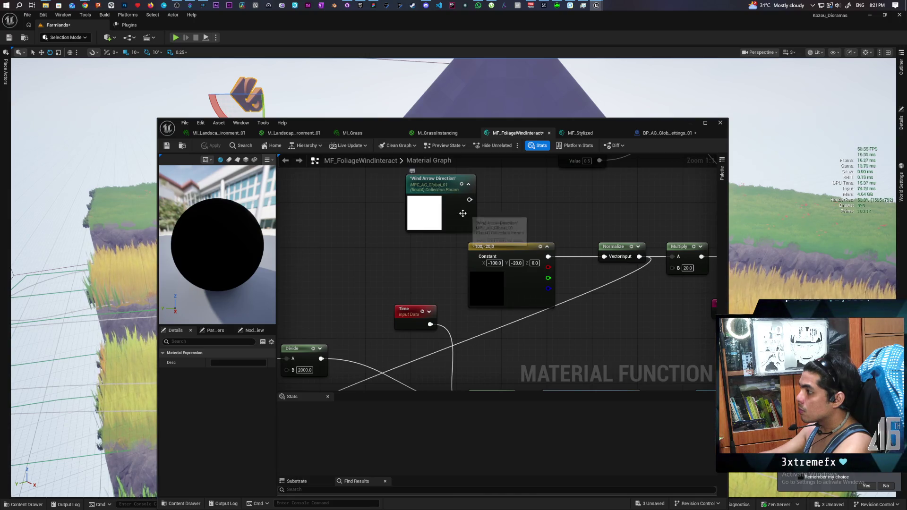
{"action": "left_click", "coordinate": [462, 210]}
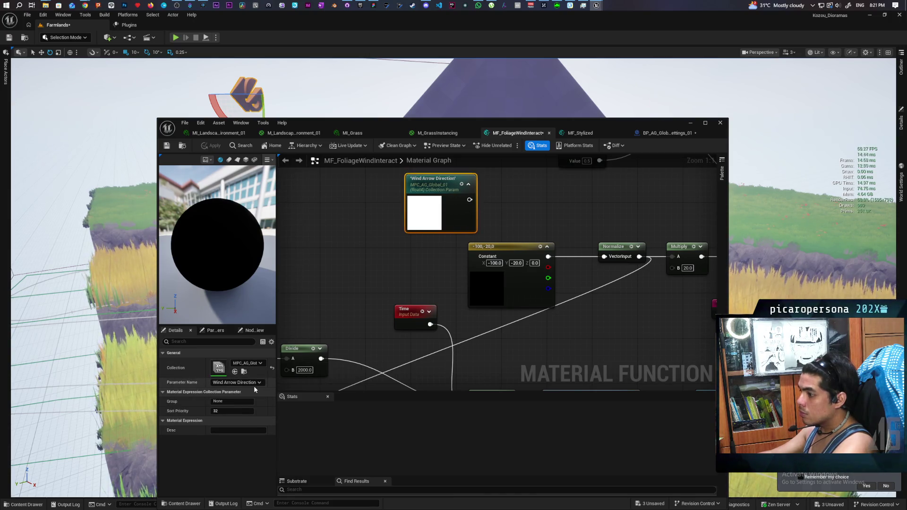
{"action": "left_click", "coordinate": [252, 384]}
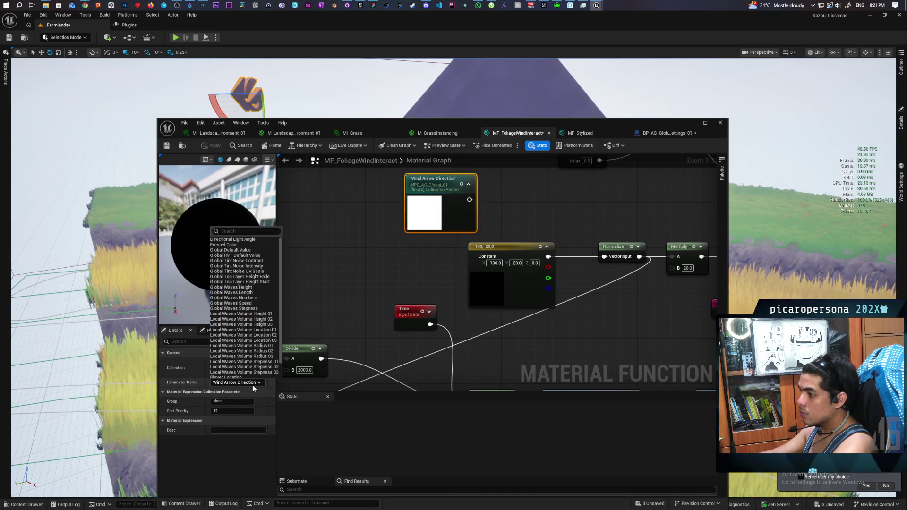
{"action": "left_click", "coordinate": [318, 289]}
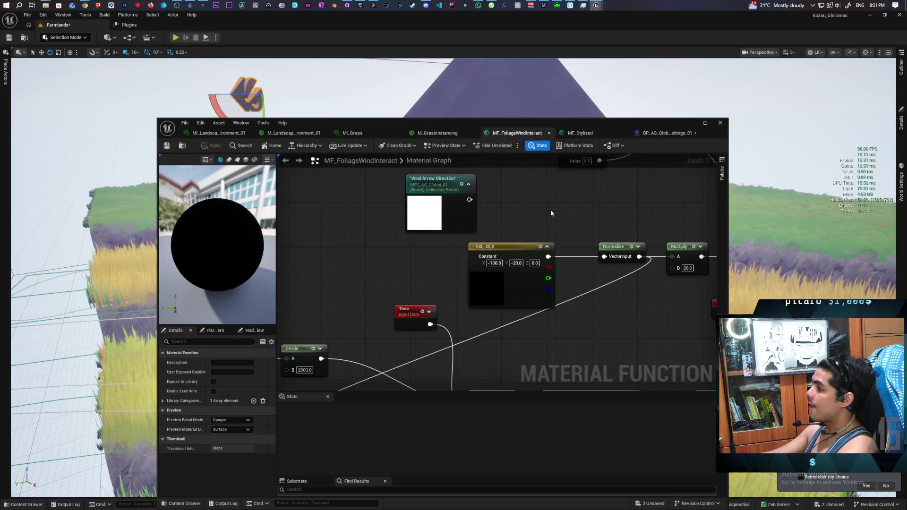
{"action": "mouse_move", "coordinate": [561, 223]}
{"action": "left_mouse_down"}
{"action": "mouse_move", "coordinate": [463, 204]}
{"action": "mouse_move", "coordinate": [453, 228]}
{"action": "left_mouse_up"}
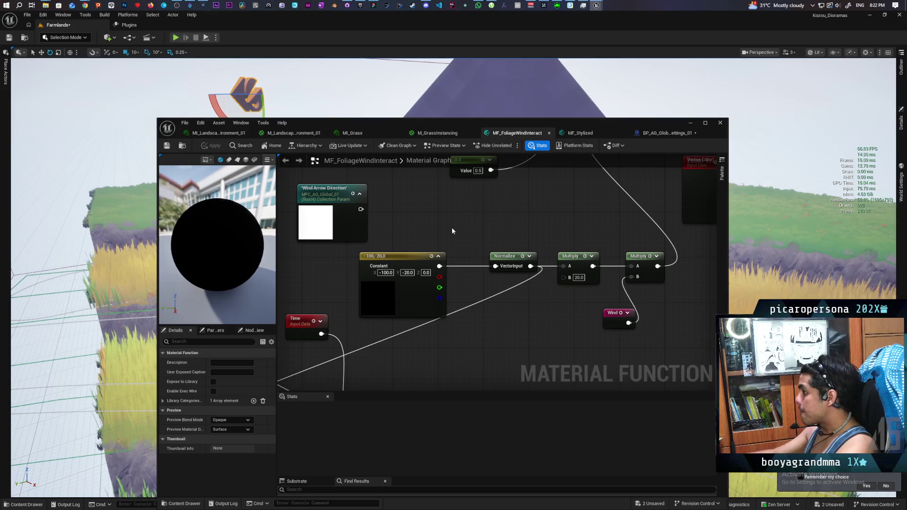
{"action": "scroll", "coordinate": [453, 231], "scroll_direction": "down", "scroll_amount": 2}
{"action": "mouse_move", "coordinate": [453, 231]}
{"action": "left_mouse_down"}
{"action": "mouse_move", "coordinate": [425, 307]}
{"action": "mouse_move", "coordinate": [320, 210]}
{"action": "mouse_move", "coordinate": [492, 262]}
{"action": "mouse_move", "coordinate": [481, 273]}
{"action": "mouse_move", "coordinate": [498, 308]}
{"action": "mouse_move", "coordinate": [532, 331]}
{"action": "mouse_move", "coordinate": [480, 364]}
{"action": "mouse_move", "coordinate": [424, 238]}
{"action": "mouse_move", "coordinate": [482, 210]}
{"action": "mouse_move", "coordinate": [480, 235]}
{"action": "left_mouse_up"}
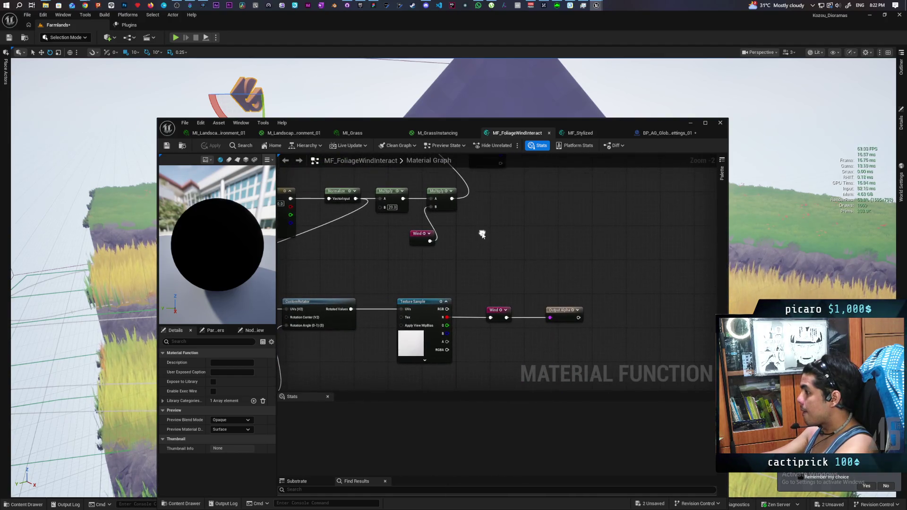
{"action": "scroll", "coordinate": [506, 242], "scroll_direction": "down", "scroll_amount": 4}
{"action": "scroll", "coordinate": [466, 311], "scroll_direction": "up", "scroll_amount": 4}
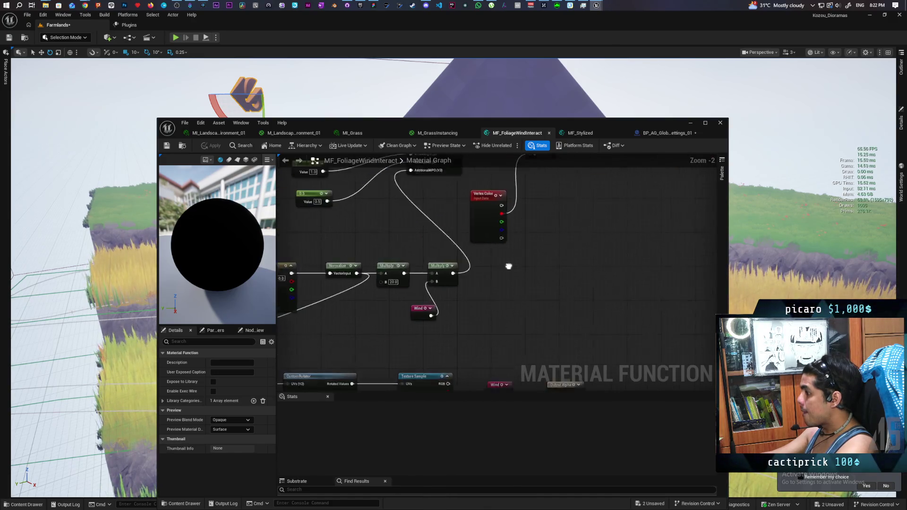
{"action": "scroll", "coordinate": [528, 255], "scroll_direction": "down", "scroll_amount": 2}
{"action": "left_click_drag", "start_coordinate": [528, 254], "coordinate": [527, 281]}
{"action": "scroll", "coordinate": [501, 270], "scroll_direction": "up", "scroll_amount": 1}
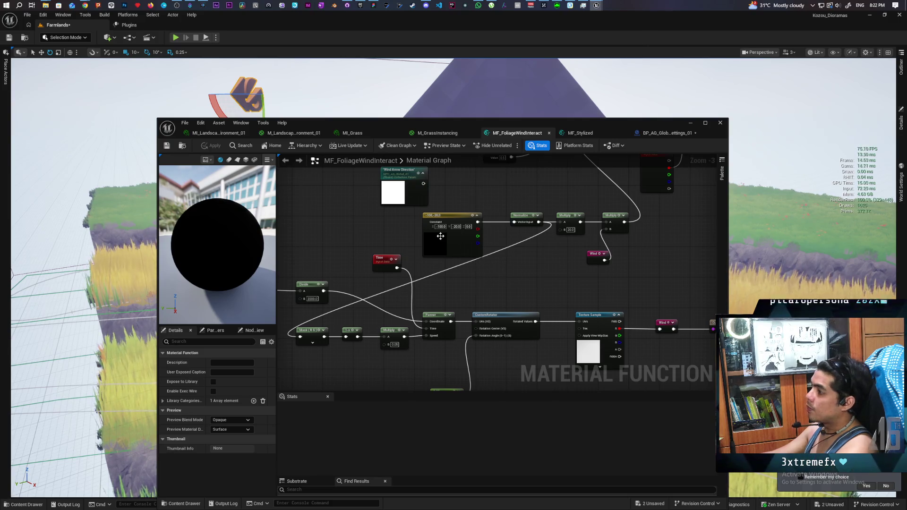
{"action": "scroll", "coordinate": [508, 251], "scroll_direction": "up", "scroll_amount": 3}
{"action": "left_click_drag", "start_coordinate": [461, 208], "coordinate": [504, 270]}
{"action": "type", "text": "get for"}
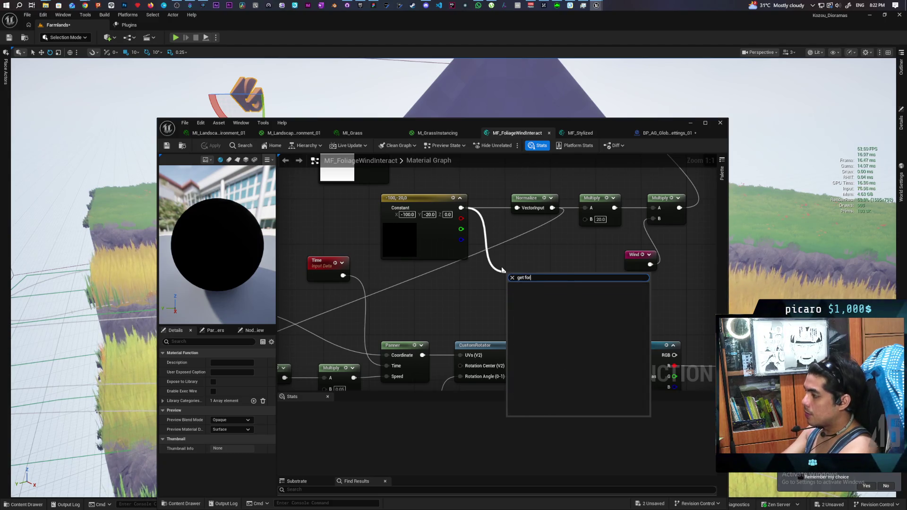
{"action": "key", "text": "Escape"}
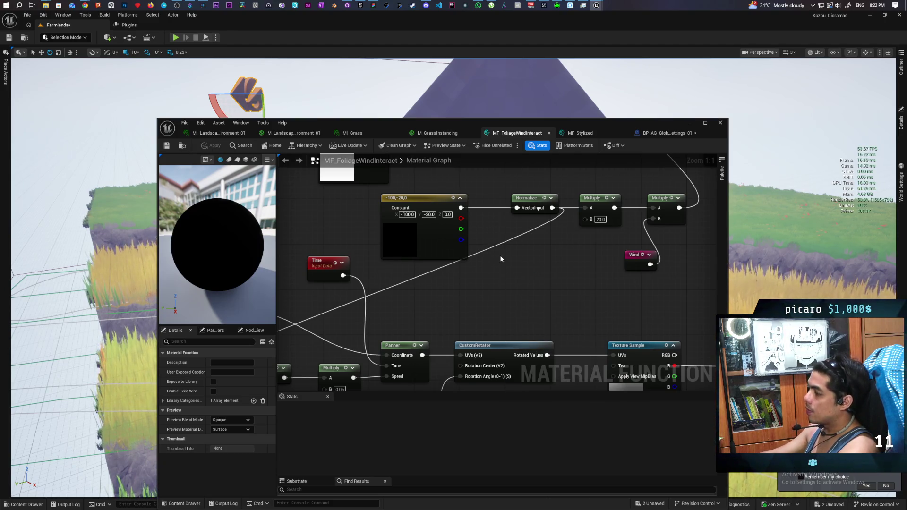
{"action": "scroll", "coordinate": [494, 266], "scroll_direction": "down", "scroll_amount": 2}
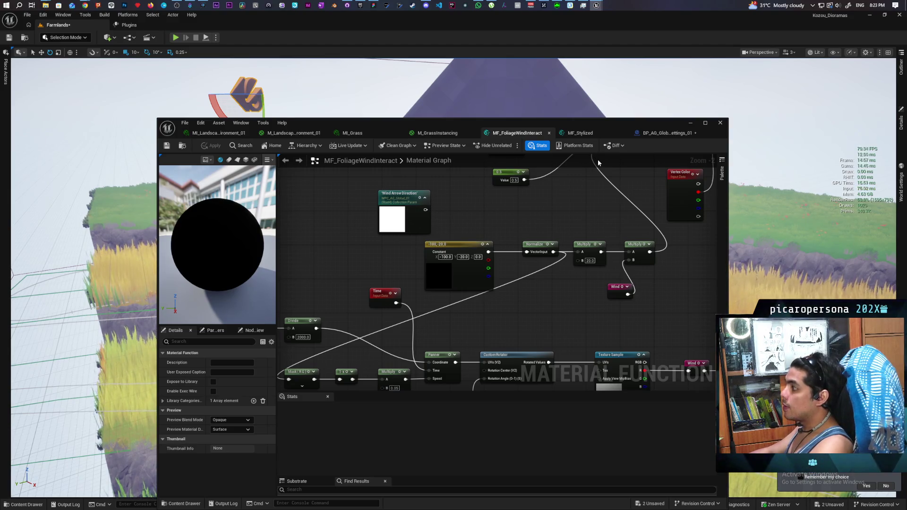
Step: Paste a Print String node fed by Get Rotation X Vector's Return Value and wire it after the setter
{"action": "left_click", "coordinate": [667, 134]}
{"action": "mouse_move", "coordinate": [484, 267]}
{"action": "left_mouse_down"}
{"action": "mouse_move", "coordinate": [532, 288]}
{"action": "mouse_move", "coordinate": [491, 271]}
{"action": "mouse_move", "coordinate": [473, 276]}
{"action": "left_mouse_up"}
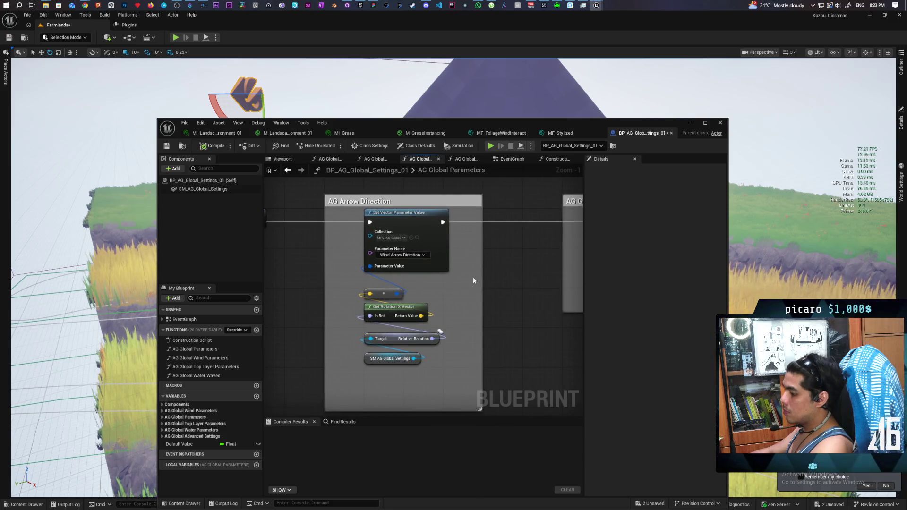
{"action": "key", "text": "ctrl+v"}
{"action": "mouse_move", "coordinate": [421, 316]}
{"action": "left_mouse_down"}
{"action": "mouse_move", "coordinate": [469, 297]}
{"action": "mouse_move", "coordinate": [508, 220]}
{"action": "mouse_move", "coordinate": [420, 233]}
{"action": "left_mouse_up"}
{"action": "left_click_drag", "start_coordinate": [355, 235], "coordinate": [520, 235]}
Step: Compile the blueprint several times to print the direction, then minimize the editor
{"action": "left_click", "coordinate": [211, 146]}
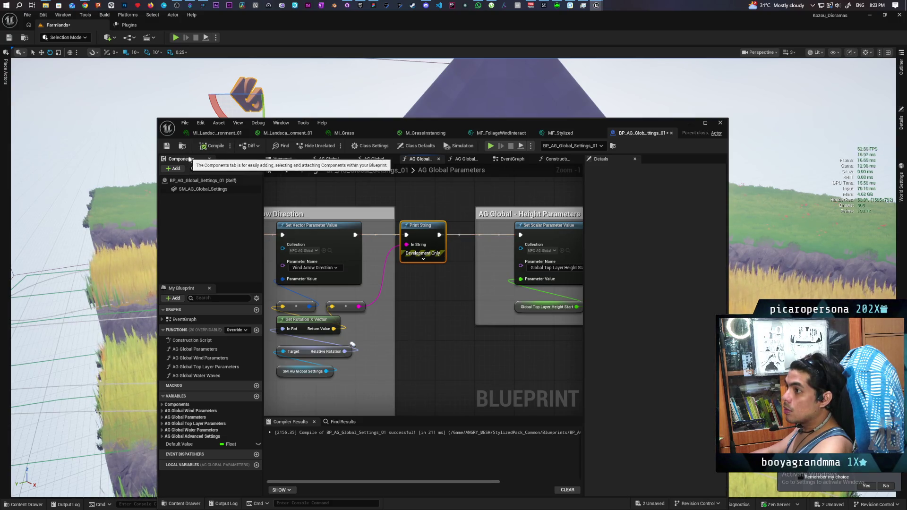
{"action": "left_click", "coordinate": [208, 148]}
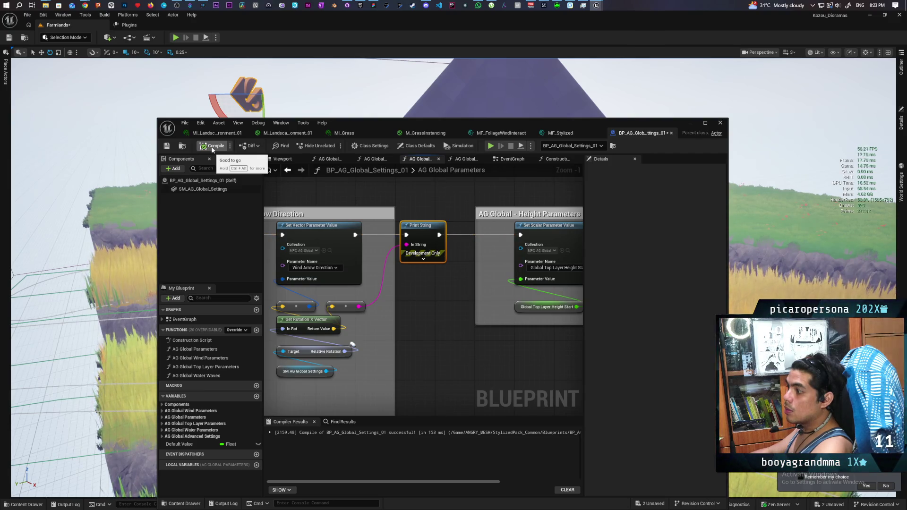
{"action": "left_click", "coordinate": [212, 149]}
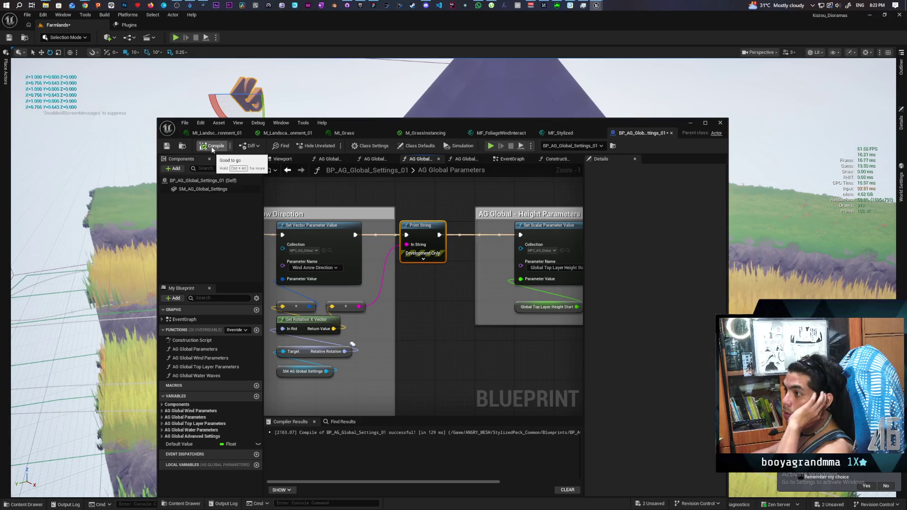
{"action": "left_click", "coordinate": [211, 149]}
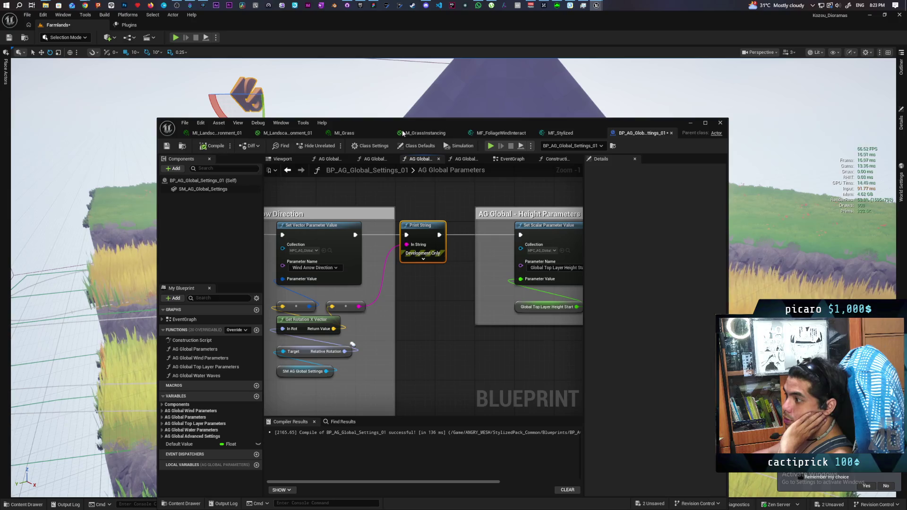
{"action": "left_click", "coordinate": [690, 122]}
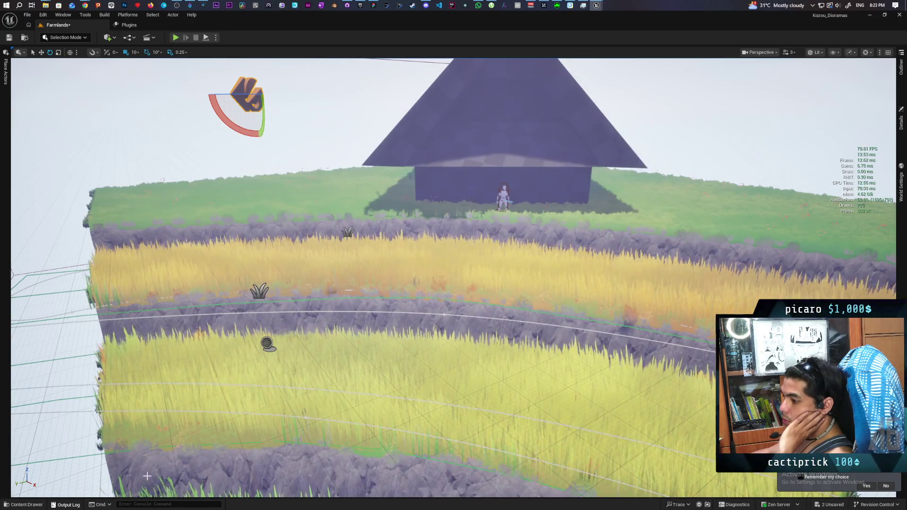
Step: Read the printed vectors X=0.766 Y=0.643 Z=0.000 in the Output Log, then restore the blueprint editor
{"action": "key", "text": "grave"}
{"action": "key", "text": "grave"}
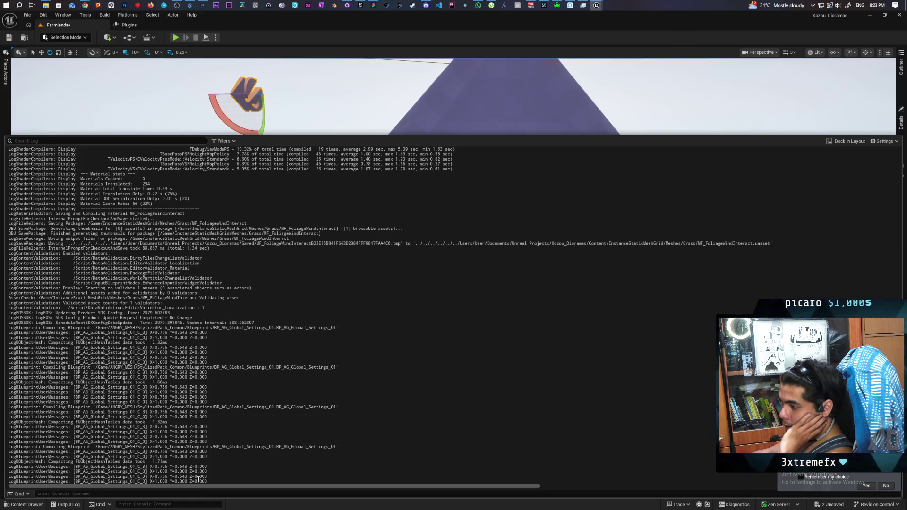
{"action": "mouse_move", "coordinate": [596, 10]}
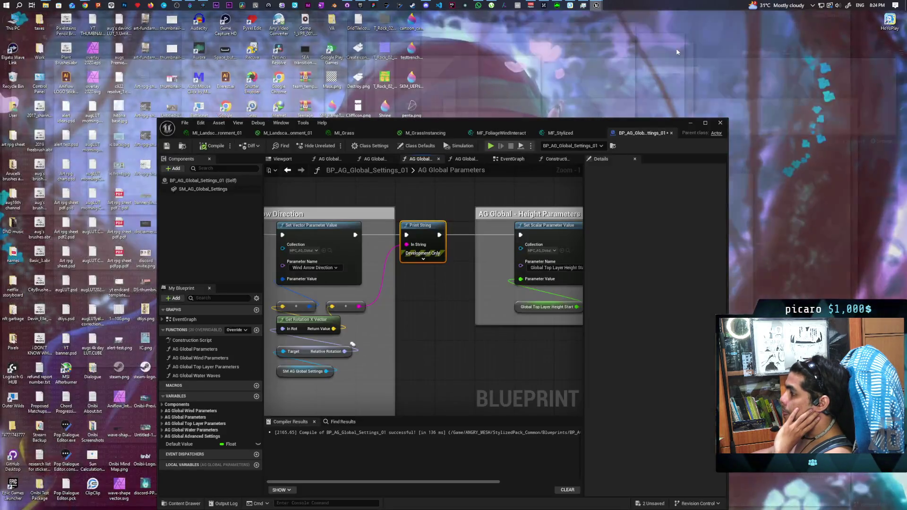
{"action": "left_click", "coordinate": [675, 45]}
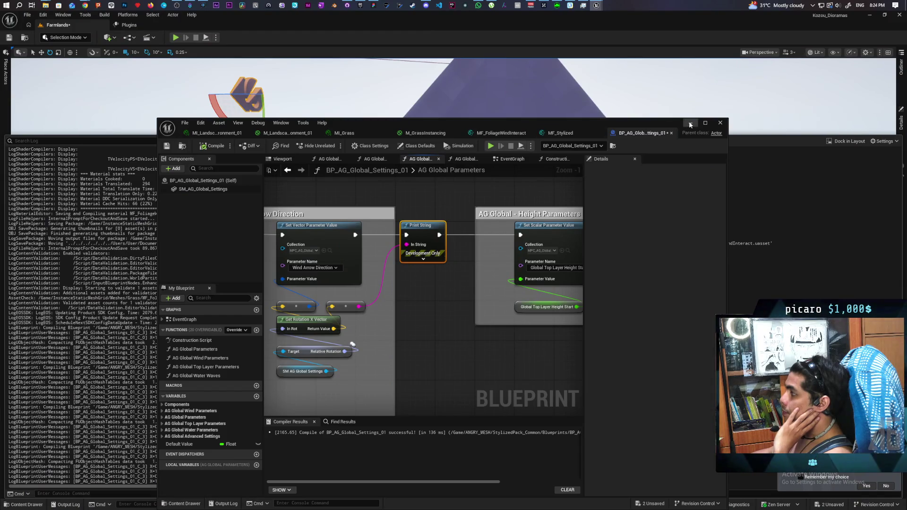
Step: Feed a Self node's Get Display Name into Print String's In String, compile, and minimize the editor
{"action": "mouse_move", "coordinate": [446, 294]}
{"action": "left_mouse_down"}
{"action": "mouse_move", "coordinate": [551, 279]}
{"action": "mouse_move", "coordinate": [536, 291]}
{"action": "mouse_move", "coordinate": [458, 276]}
{"action": "left_mouse_up"}
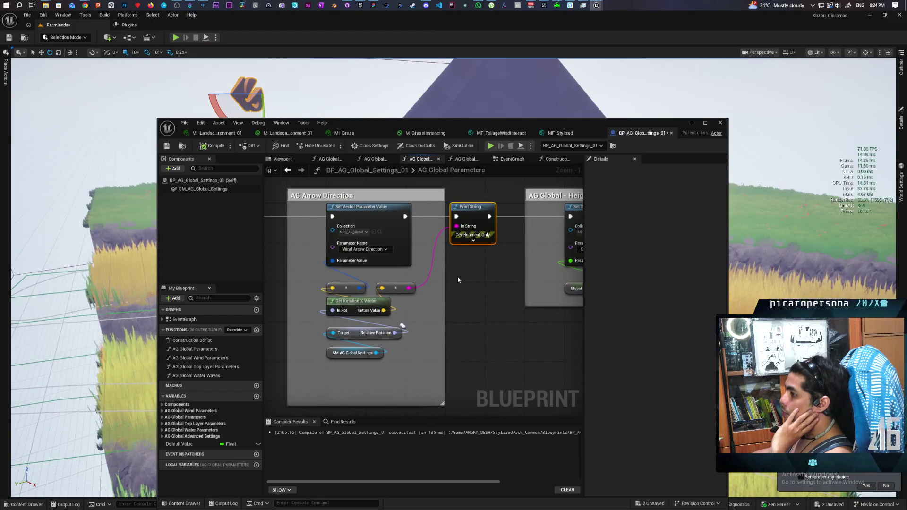
{"action": "right_click", "coordinate": [473, 333]}
{"action": "type", "text": "self"}
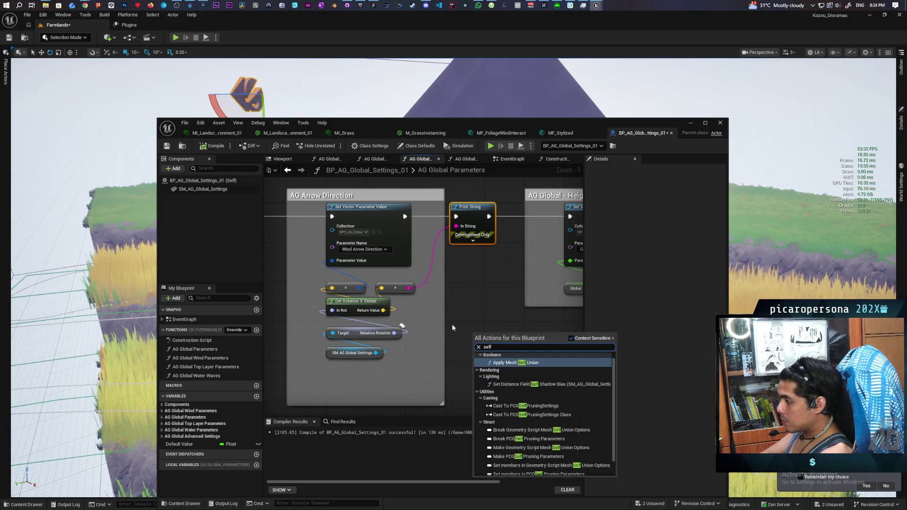
{"action": "left_click", "coordinate": [513, 471]}
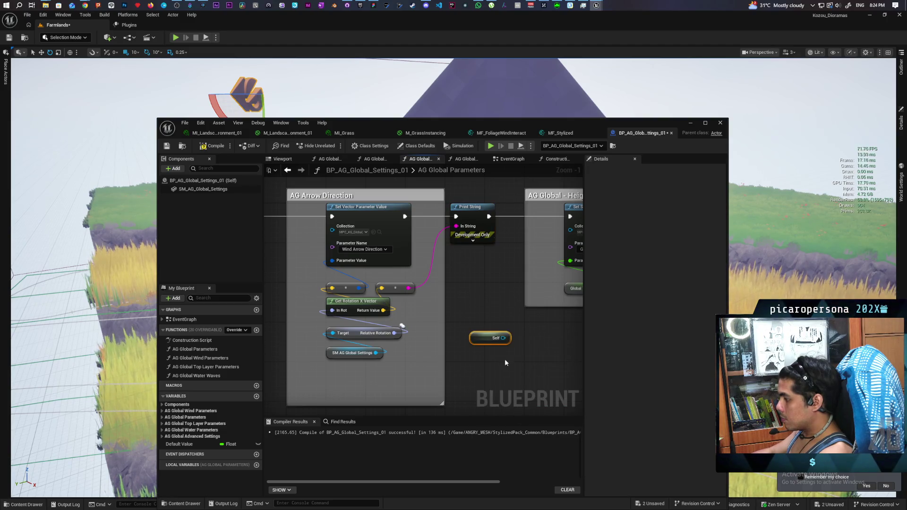
{"action": "left_click_drag", "start_coordinate": [509, 337], "coordinate": [457, 226]}
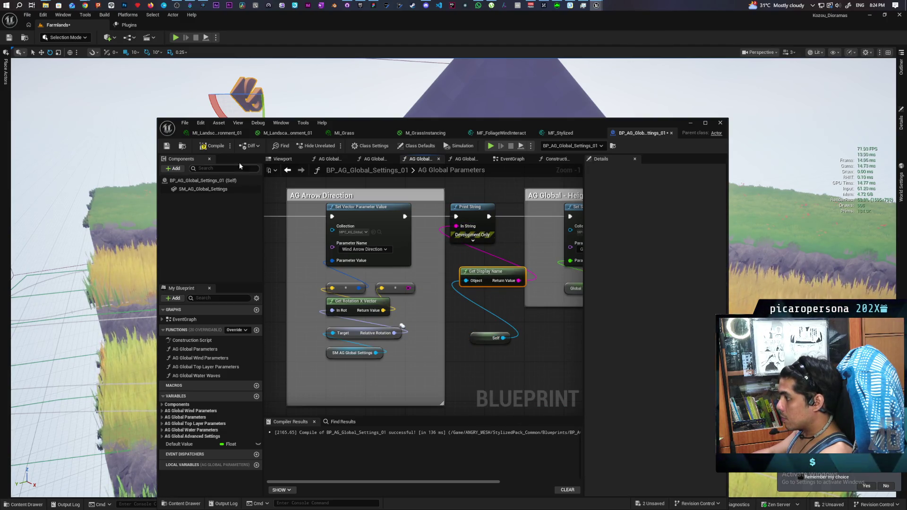
{"action": "left_click", "coordinate": [210, 145]}
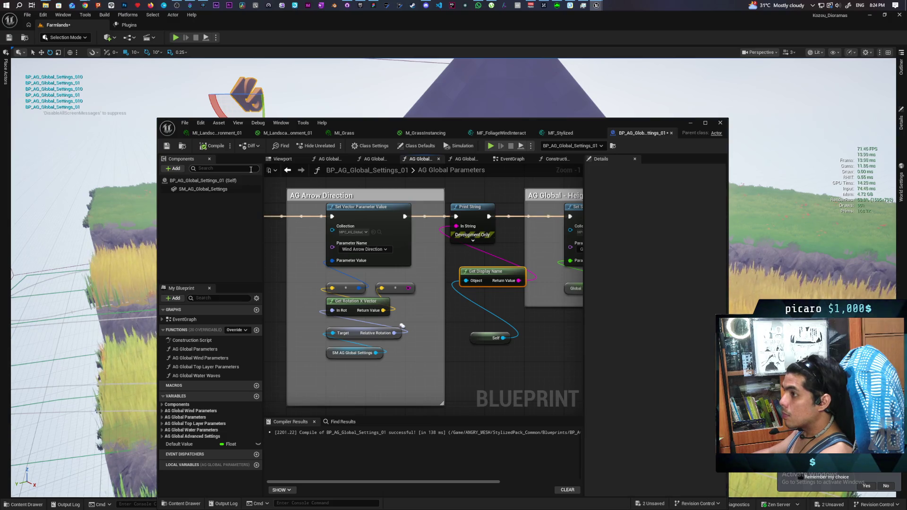
{"action": "left_click", "coordinate": [689, 124]}
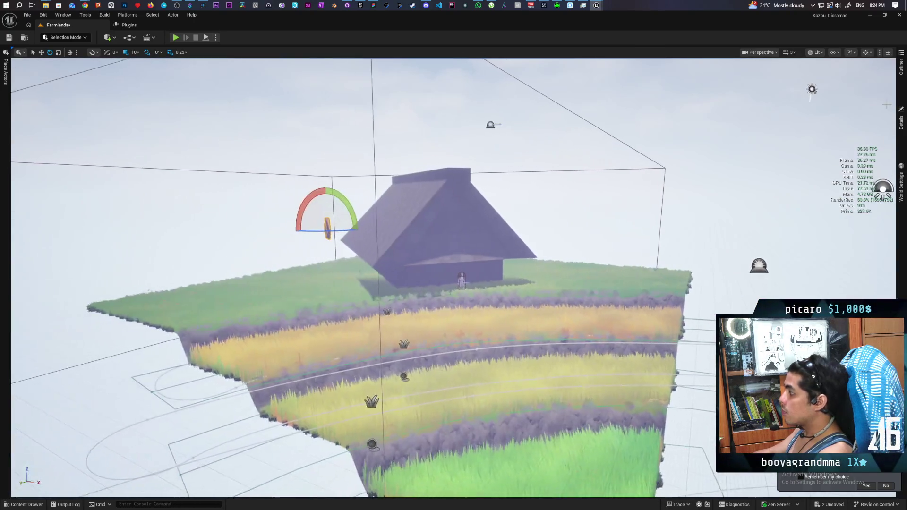
Step: Open BP_AG_Global_Settings_01 from the Content Drawer filtered by 'ag' and compile it
{"action": "left_click", "coordinate": [902, 68]}
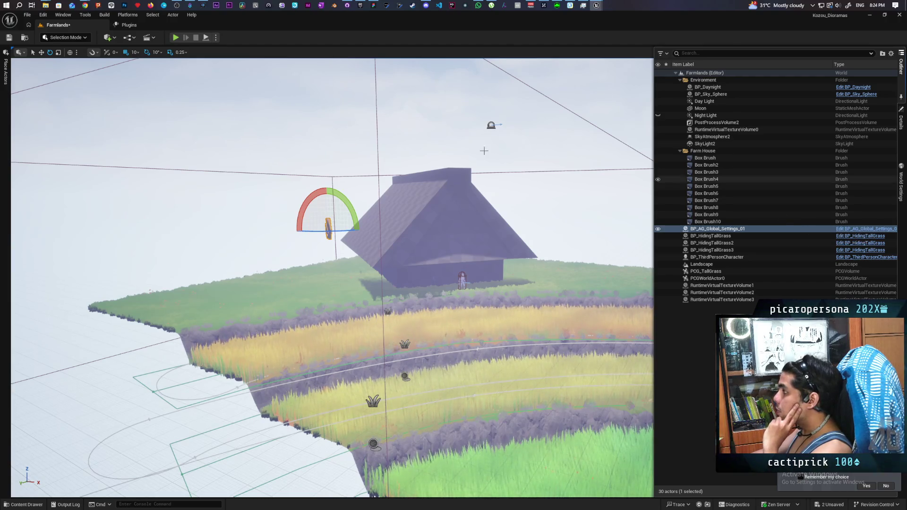
{"action": "left_click", "coordinate": [24, 504]}
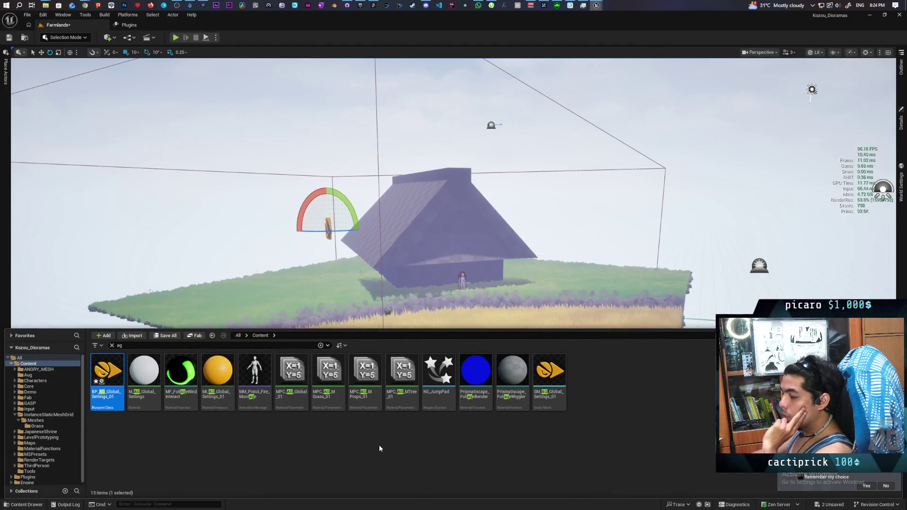
{"action": "double_click", "coordinate": [103, 375]}
{"action": "left_click", "coordinate": [213, 146]}
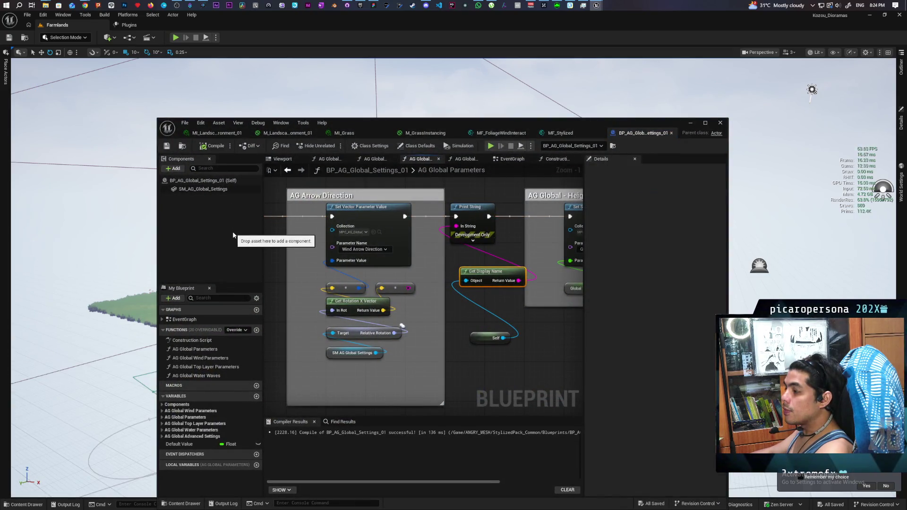
Step: Find references to the AG Global Parameters node and jump to its EventGraph call
{"action": "scroll", "coordinate": [485, 363], "scroll_direction": "down", "scroll_amount": 2}
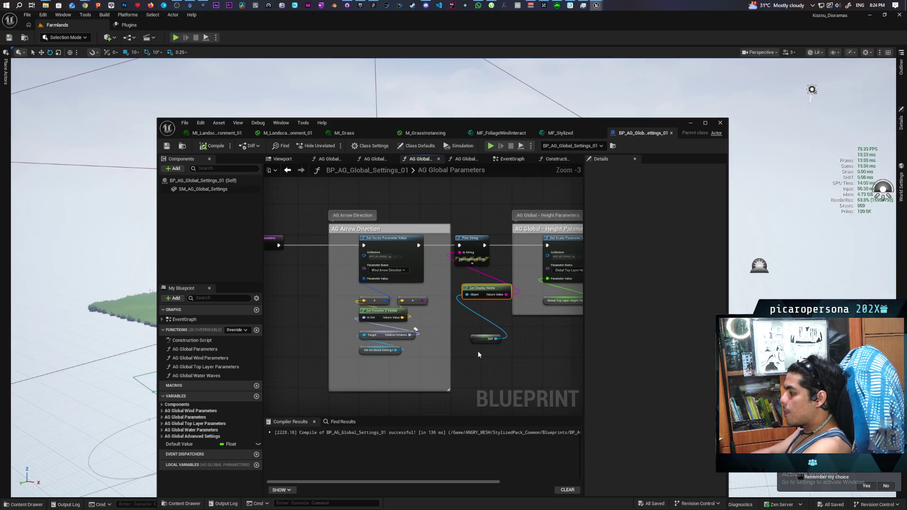
{"action": "scroll", "coordinate": [501, 357], "scroll_direction": "down", "scroll_amount": 2}
{"action": "left_click_drag", "start_coordinate": [508, 355], "coordinate": [303, 325]}
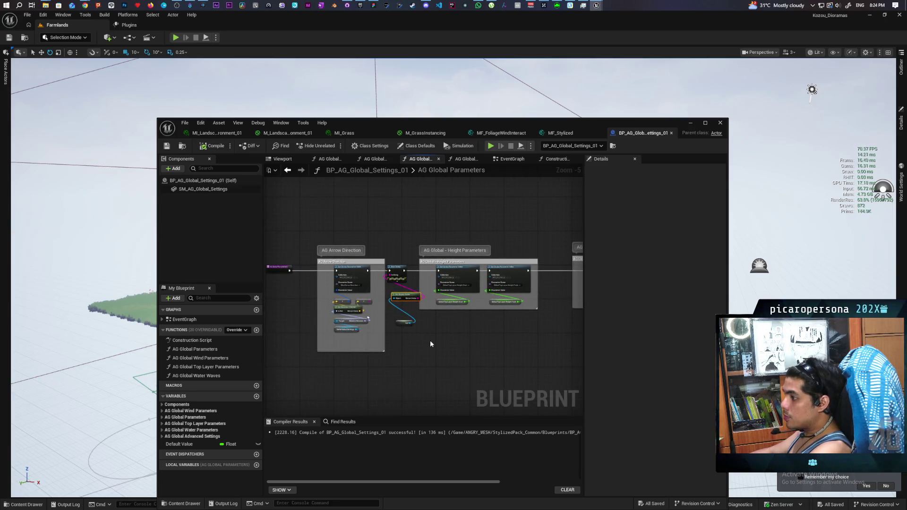
{"action": "scroll", "coordinate": [343, 312], "scroll_direction": "up", "scroll_amount": 3}
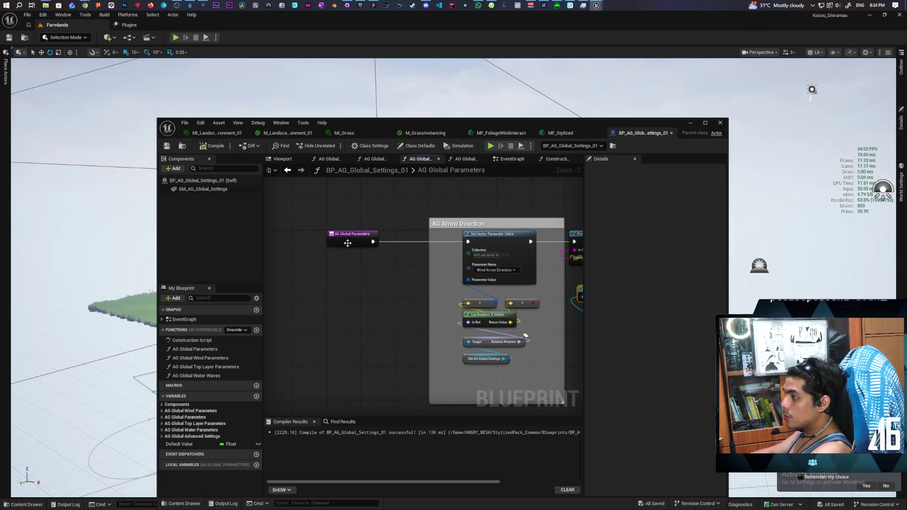
{"action": "left_click", "coordinate": [348, 244]}
{"action": "right_click", "coordinate": [349, 243]}
{"action": "mouse_move", "coordinate": [396, 314]}
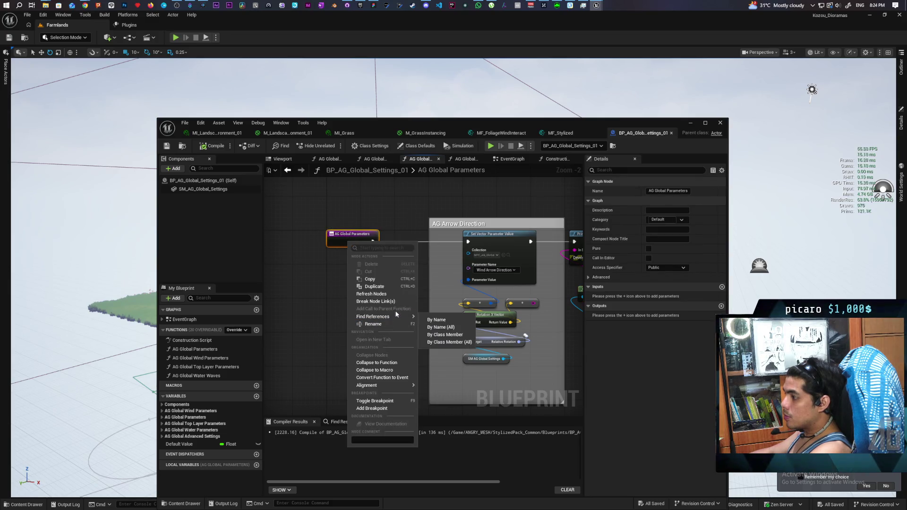
{"action": "left_click", "coordinate": [453, 336]}
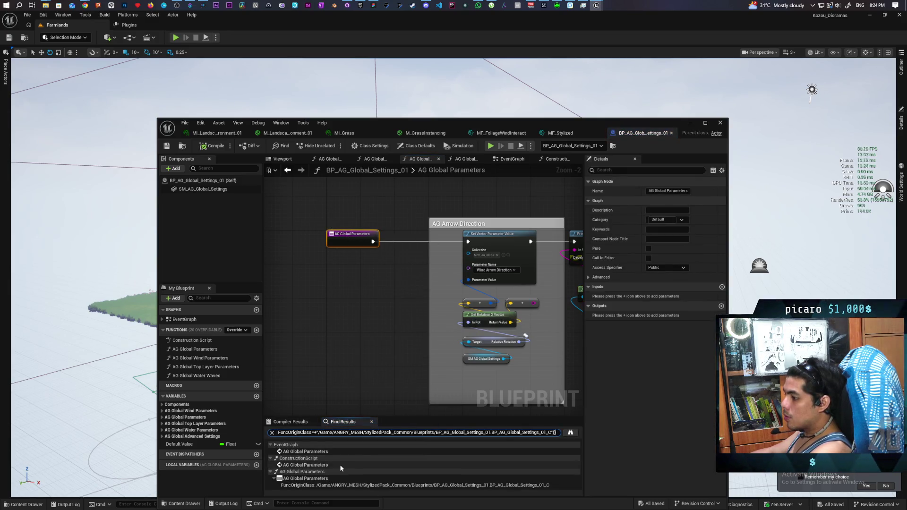
{"action": "left_click", "coordinate": [324, 451]}
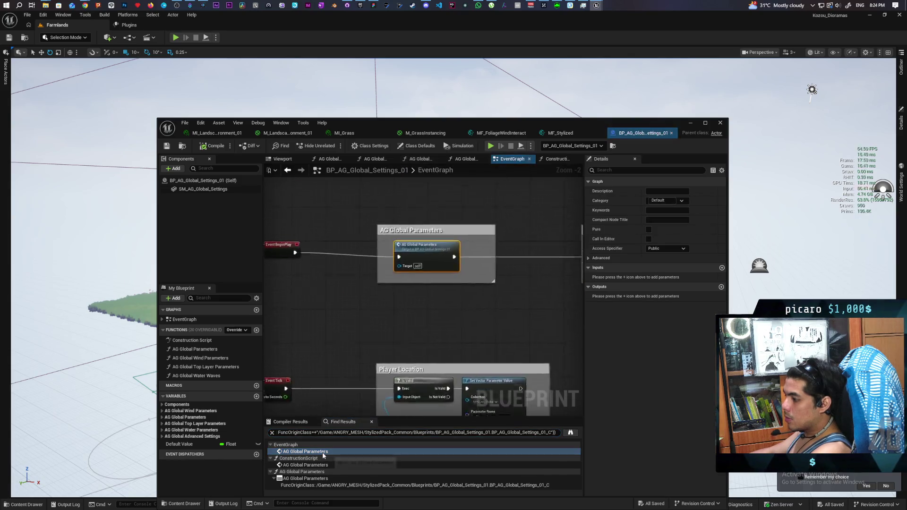
Step: Jump to the AG Global Parameters call in the construction script and open its function graph
{"action": "scroll", "coordinate": [337, 359], "scroll_direction": "down", "scroll_amount": 2}
{"action": "scroll", "coordinate": [388, 357], "scroll_direction": "up", "scroll_amount": 2}
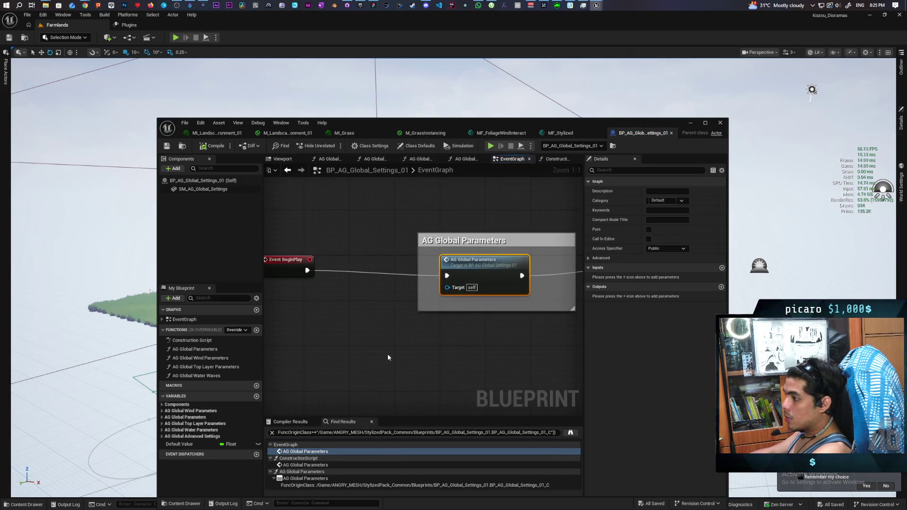
{"action": "left_click", "coordinate": [307, 465]}
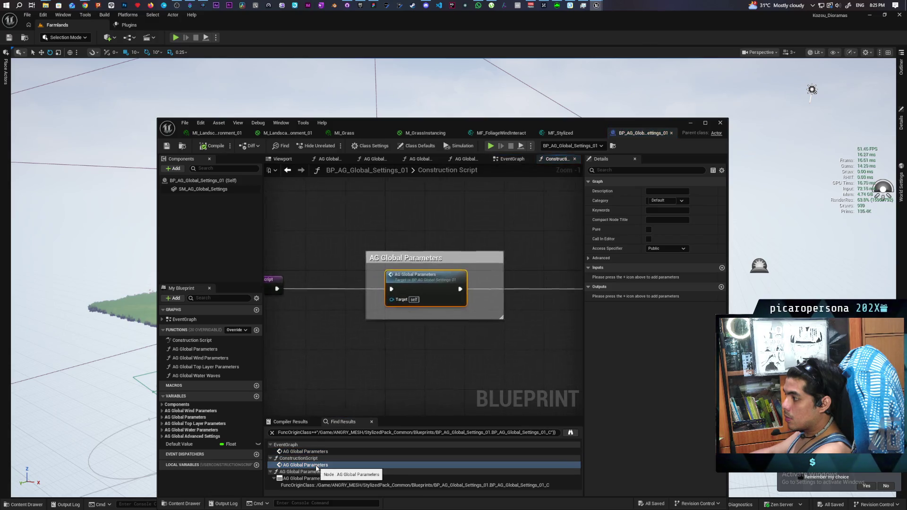
{"action": "scroll", "coordinate": [416, 345], "scroll_direction": "down", "scroll_amount": 4}
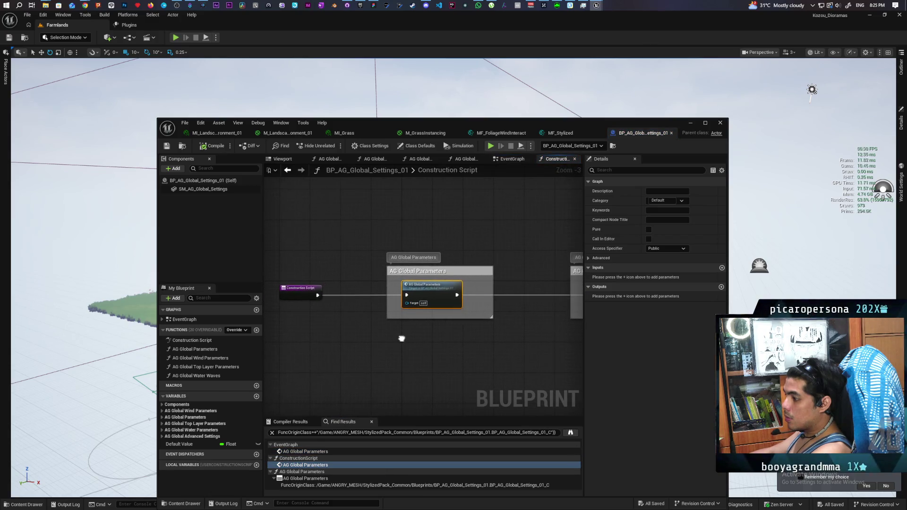
{"action": "scroll", "coordinate": [401, 341], "scroll_direction": "up", "scroll_amount": 2}
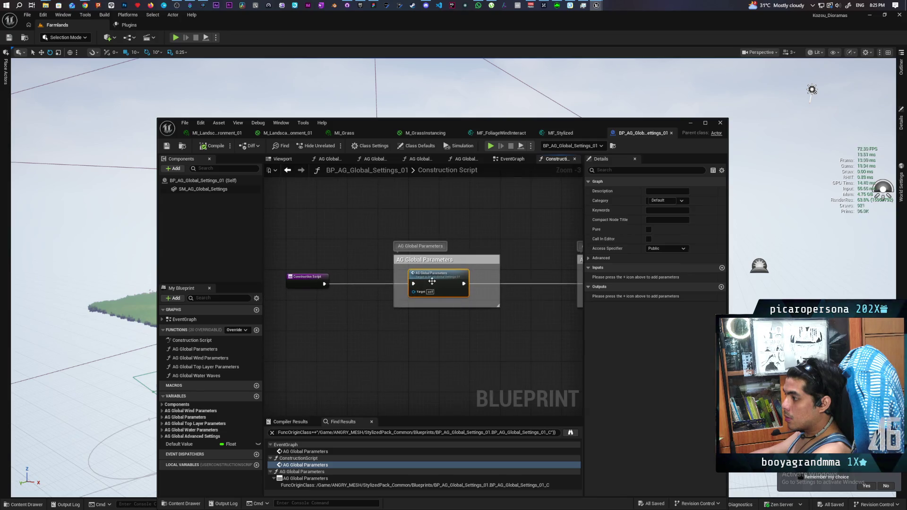
{"action": "double_click", "coordinate": [432, 281]}
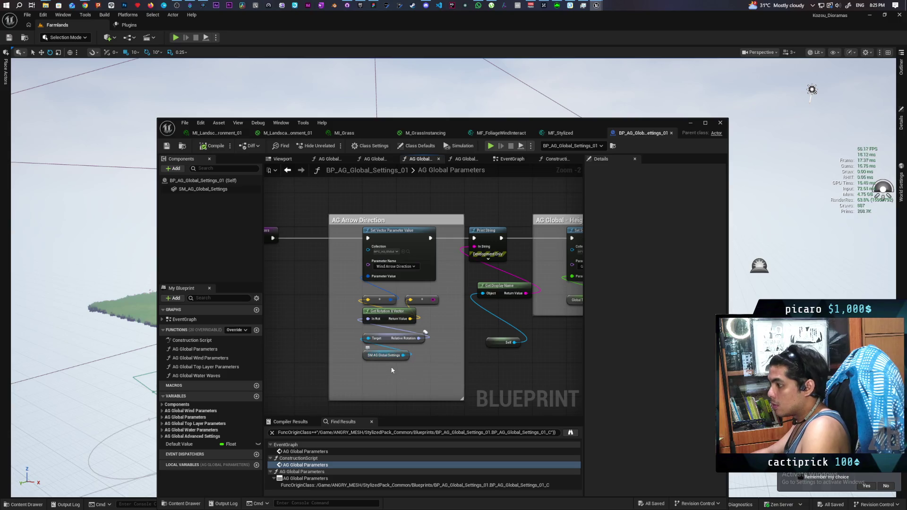
Step: Search the node list for 'get actor' without adding anything, then minimize the Blueprint editor
{"action": "right_click", "coordinate": [369, 380]}
{"action": "type", "text": "get actor"}
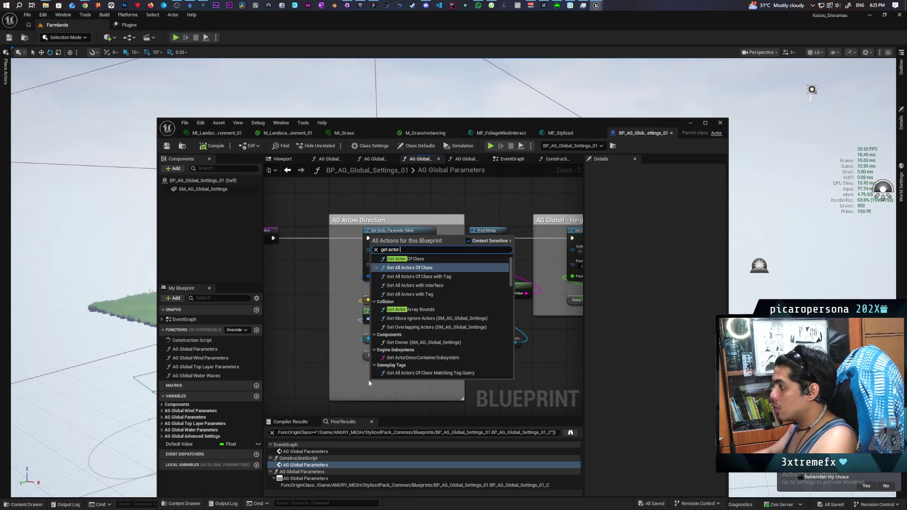
{"action": "key", "text": "Escape"}
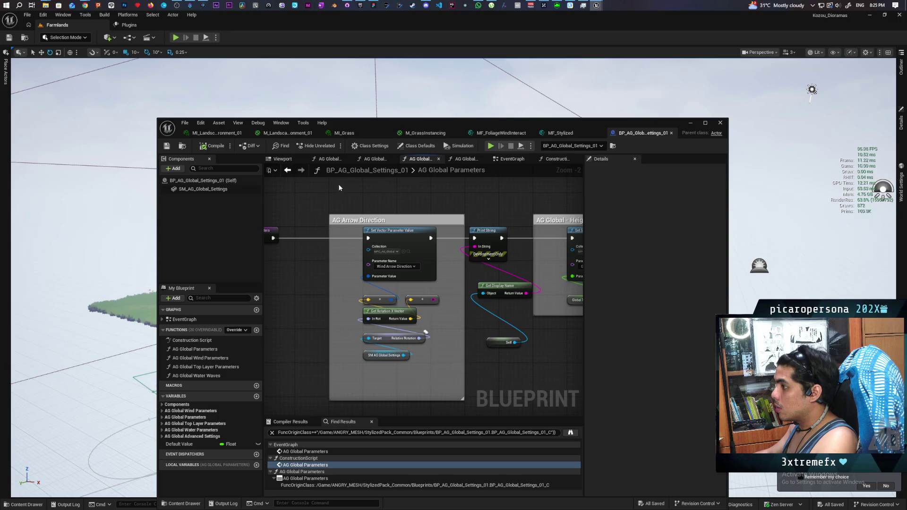
{"action": "left_click", "coordinate": [690, 123]}
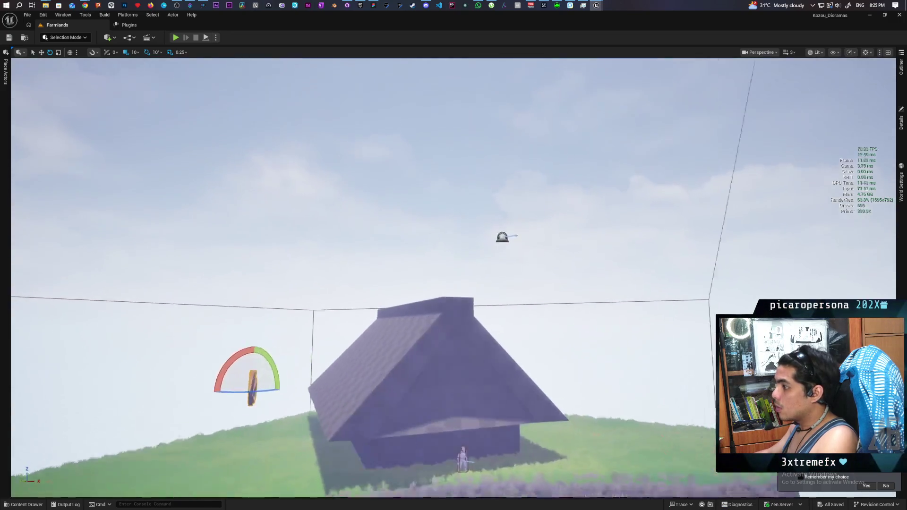
{"action": "key", "text": "w"}
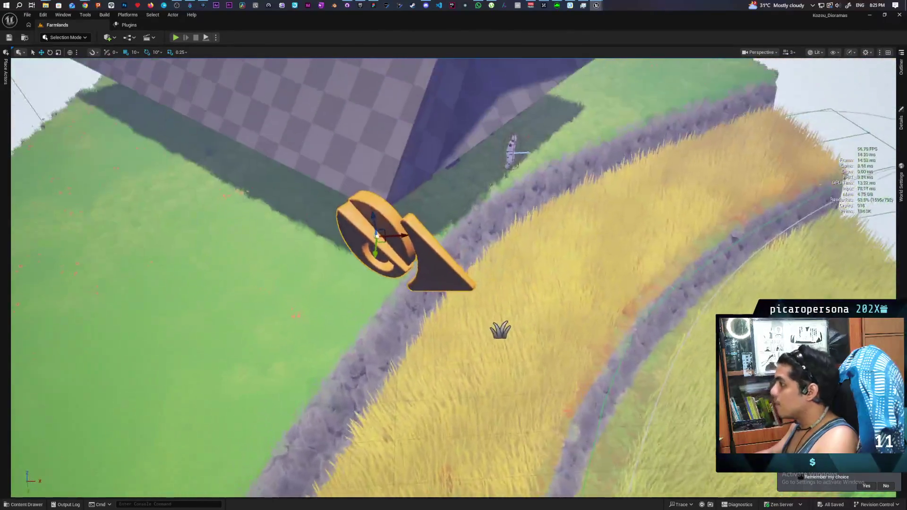
{"action": "scroll", "coordinate": [343, 234], "scroll_direction": "up", "scroll_amount": 3}
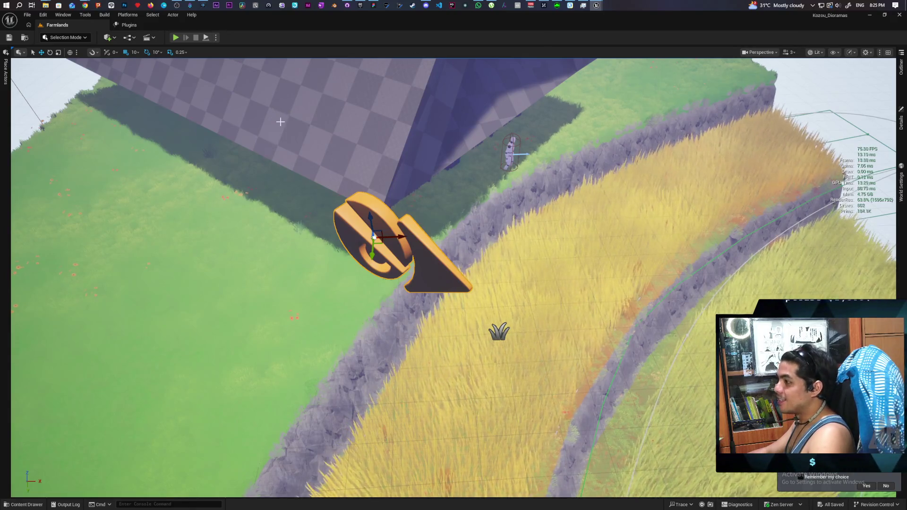
{"action": "key", "text": "ctrl+space"}
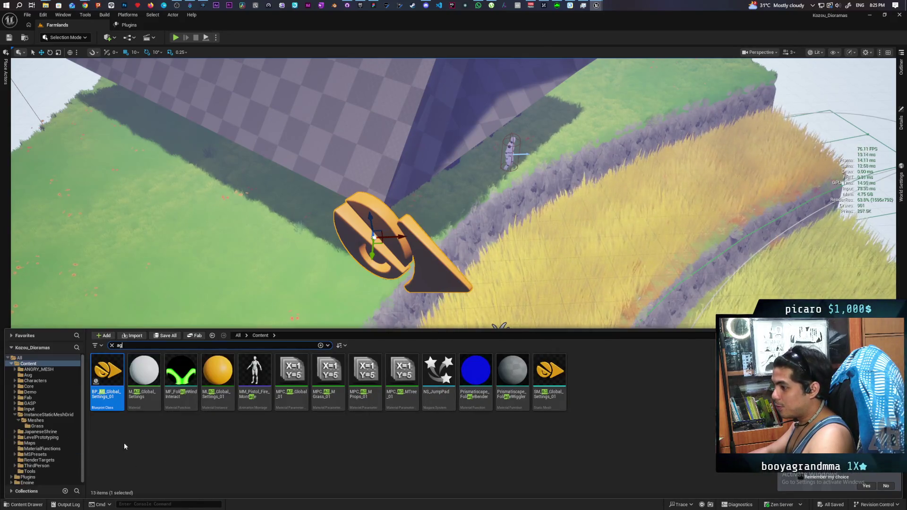
{"action": "double_click", "coordinate": [107, 374]}
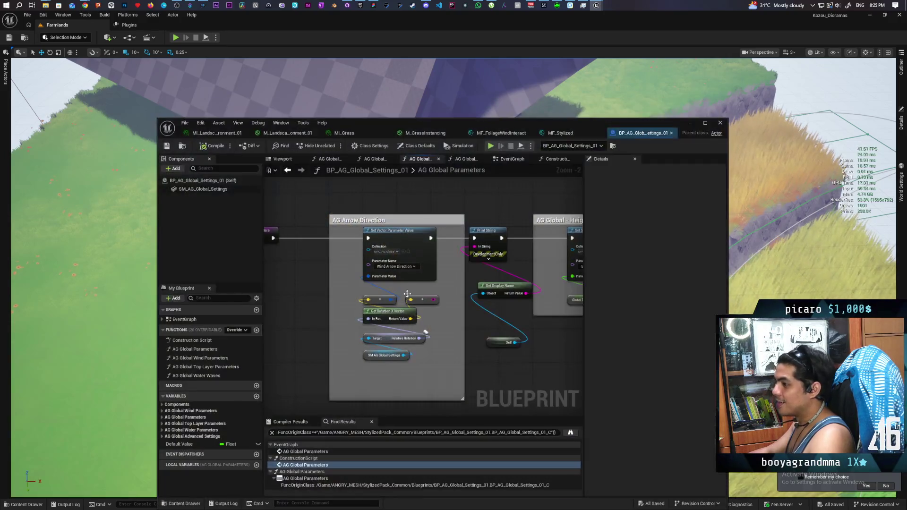
Step: Select SM_AG_Global_Settings in the Blueprint viewport and add an Arrow component beneath it
{"action": "left_click", "coordinate": [289, 159]}
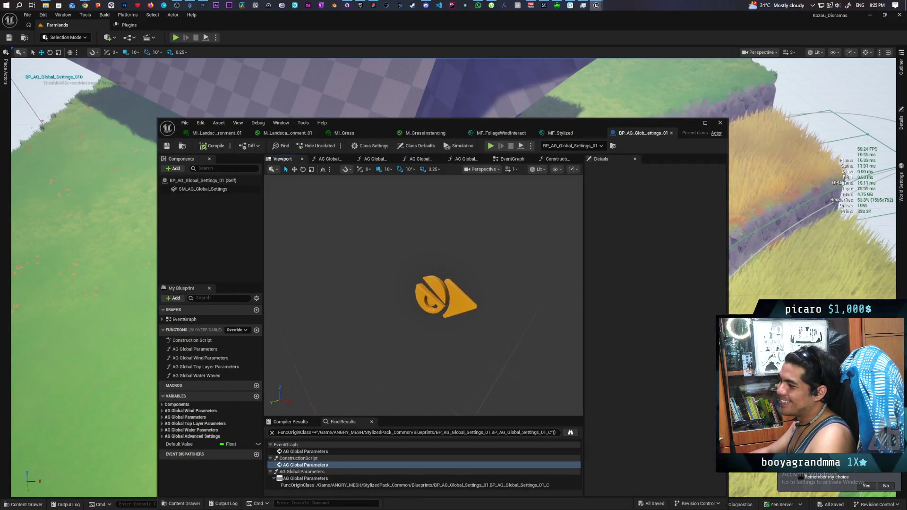
{"action": "left_click", "coordinate": [226, 190]}
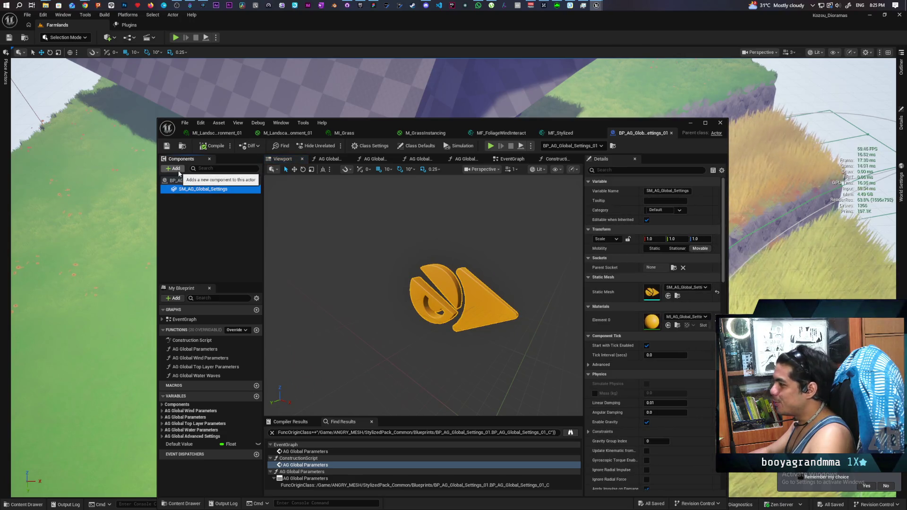
{"action": "left_click", "coordinate": [174, 169]}
{"action": "type", "text": "arrow"}
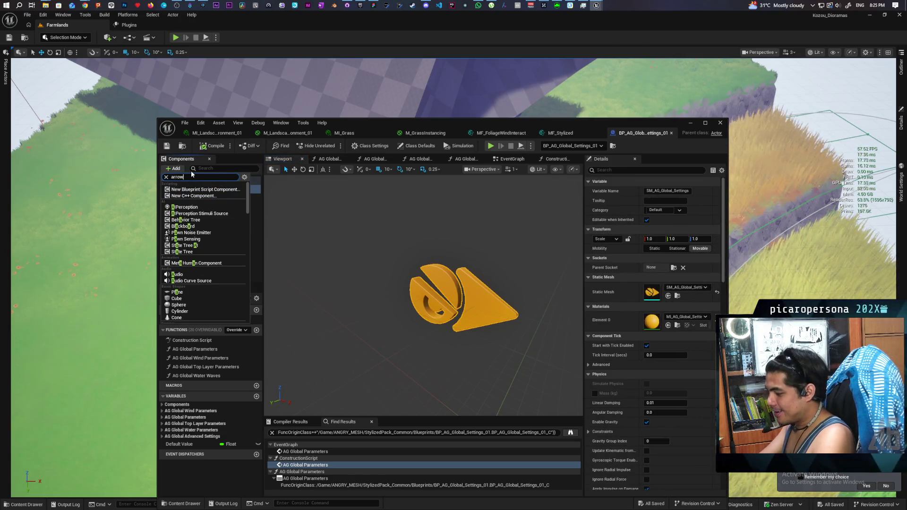
{"action": "key", "text": "Return"}
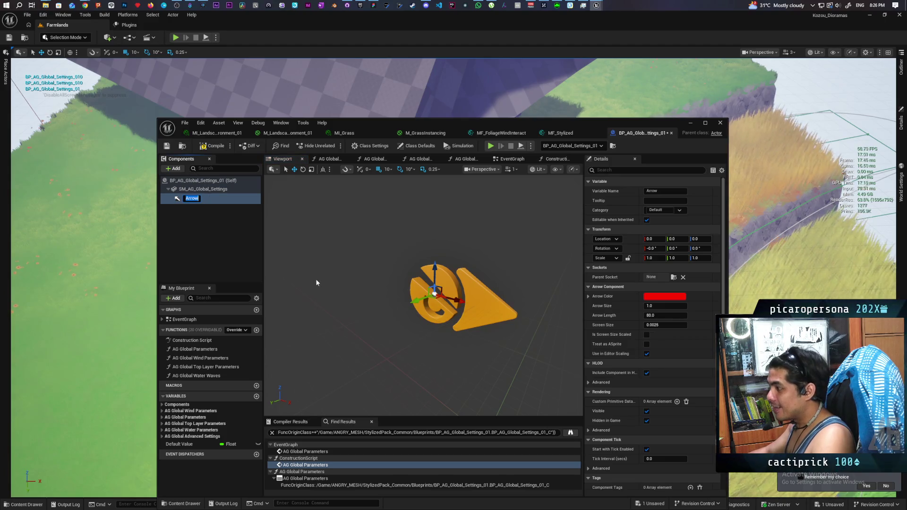
{"action": "mouse_move", "coordinate": [434, 293]}
{"action": "left_mouse_down"}
{"action": "mouse_move", "coordinate": [386, 249]}
{"action": "mouse_move", "coordinate": [387, 204]}
{"action": "mouse_move", "coordinate": [441, 278]}
{"action": "mouse_move", "coordinate": [480, 239]}
{"action": "mouse_move", "coordinate": [456, 264]}
{"action": "mouse_move", "coordinate": [392, 268]}
{"action": "left_mouse_up"}
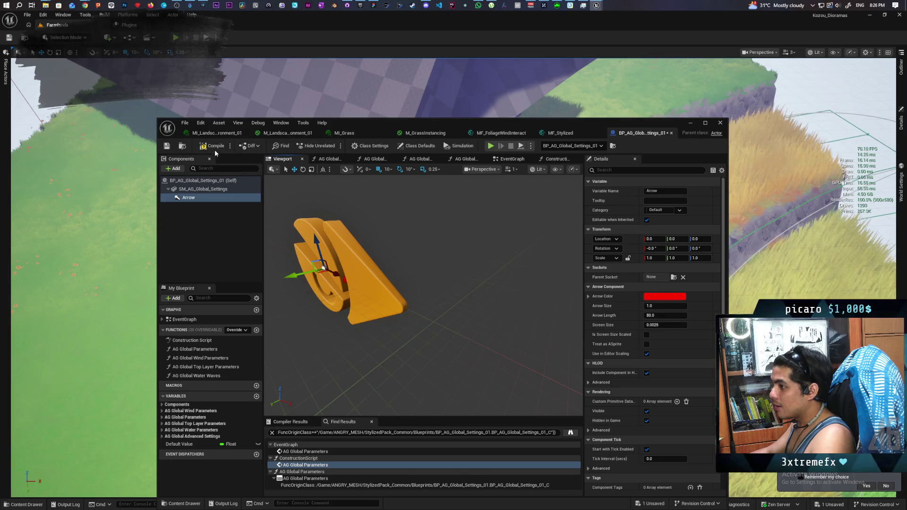
Step: Bring up the landscape material instance and rearrange the windows so the level shows the actor
{"action": "left_click", "coordinate": [215, 134]}
{"action": "left_click_drag", "start_coordinate": [391, 134], "coordinate": [736, 129]}
{"action": "mouse_move", "coordinate": [255, 279]}
{"action": "left_mouse_down"}
{"action": "mouse_move", "coordinate": [318, 229]}
{"action": "mouse_move", "coordinate": [449, 163]}
{"action": "left_mouse_up"}
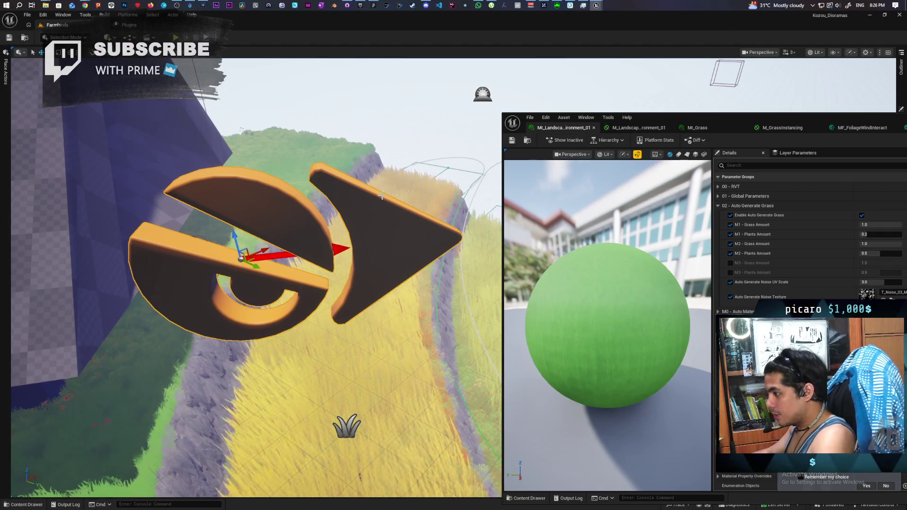
Step: Give the placed settings actor a test Z rotation of 40 degrees and check its orientation
{"action": "left_click_drag", "start_coordinate": [454, 156], "coordinate": [426, 170]}
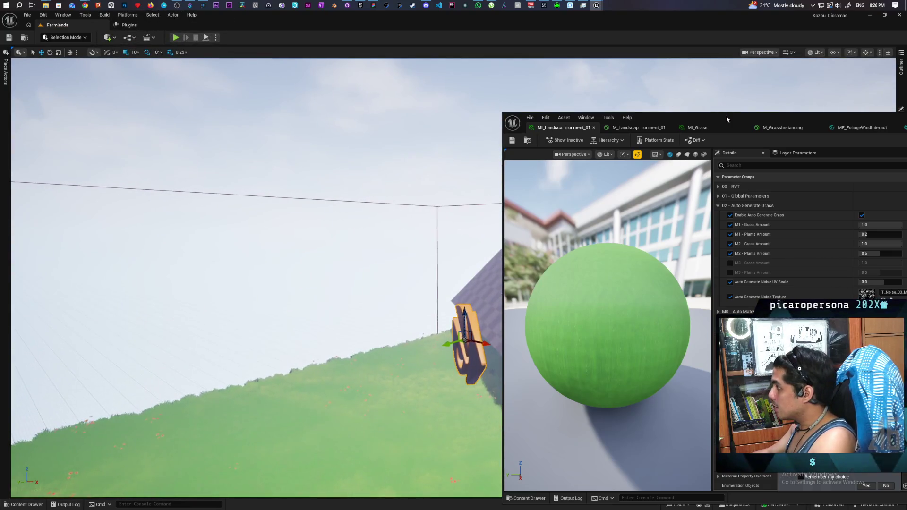
{"action": "mouse_move", "coordinate": [727, 119]}
{"action": "left_mouse_down"}
{"action": "mouse_move", "coordinate": [254, 385]}
{"action": "mouse_move", "coordinate": [252, 483]}
{"action": "left_mouse_up"}
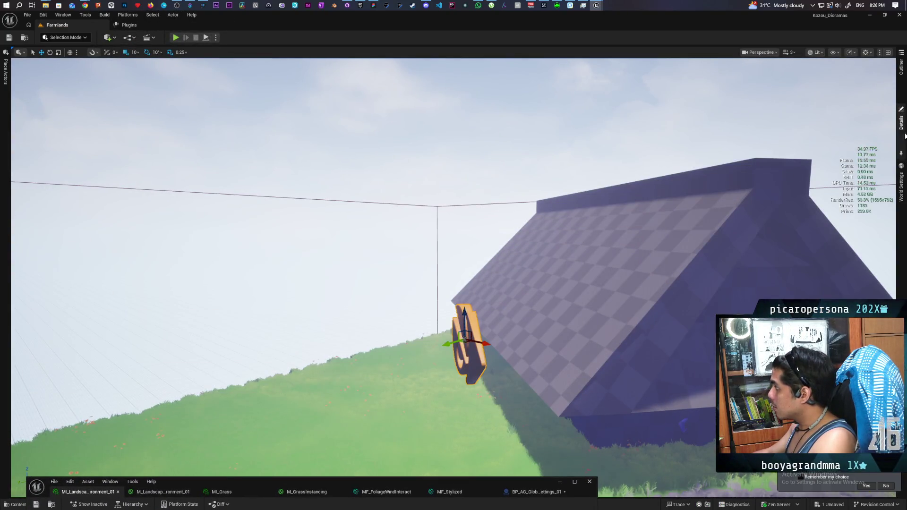
{"action": "left_click", "coordinate": [901, 125]}
{"action": "left_click", "coordinate": [703, 73]}
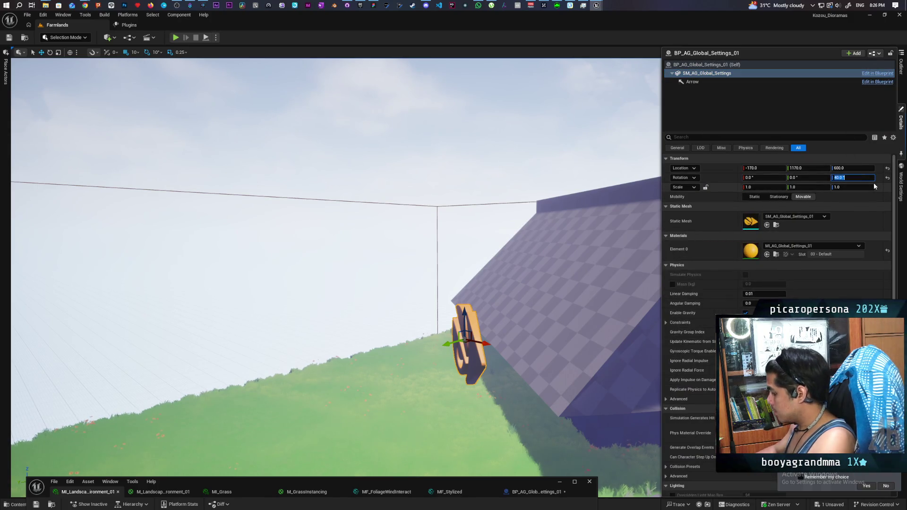
{"action": "key", "text": "Return"}
{"action": "mouse_move", "coordinate": [856, 184]}
{"action": "left_mouse_down"}
{"action": "mouse_move", "coordinate": [756, 217]}
{"action": "mouse_move", "coordinate": [700, 251]}
{"action": "mouse_move", "coordinate": [709, 248]}
{"action": "left_mouse_up"}
Step: Reset the actor's Z rotation (yaw) to 0 and switch transforms to local coordinate space
{"action": "left_click", "coordinate": [900, 123]}
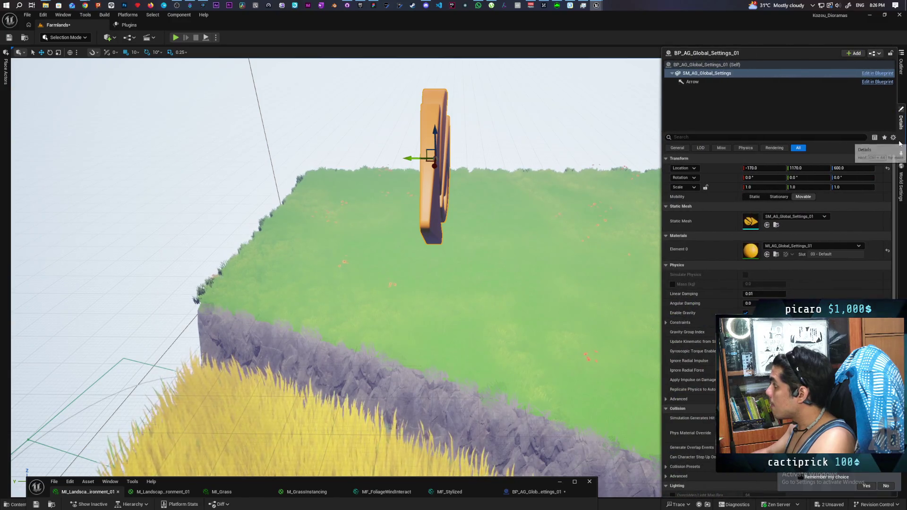
{"action": "left_click", "coordinate": [853, 178]}
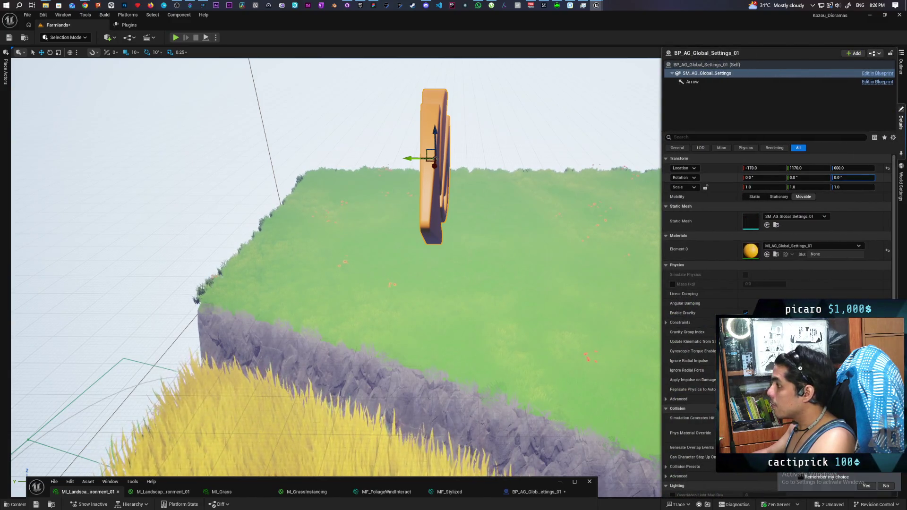
{"action": "key", "text": "Return"}
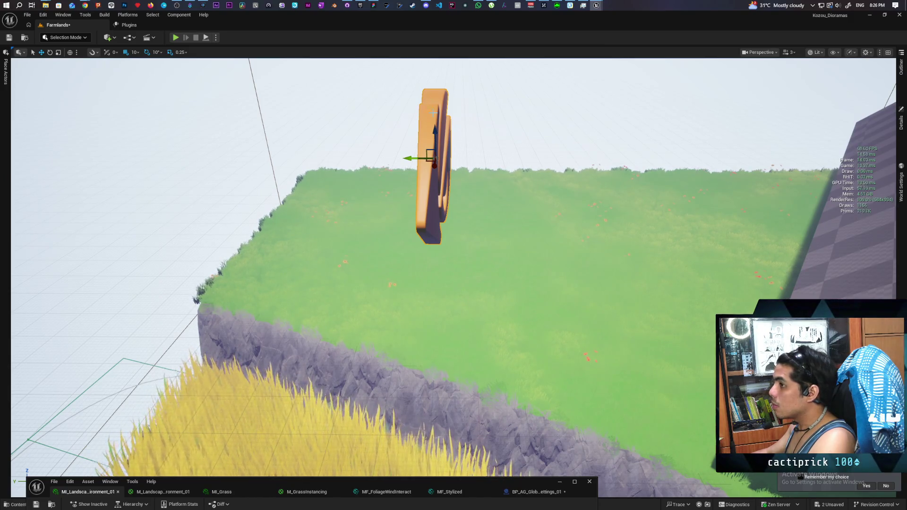
{"action": "left_click", "coordinate": [71, 52]}
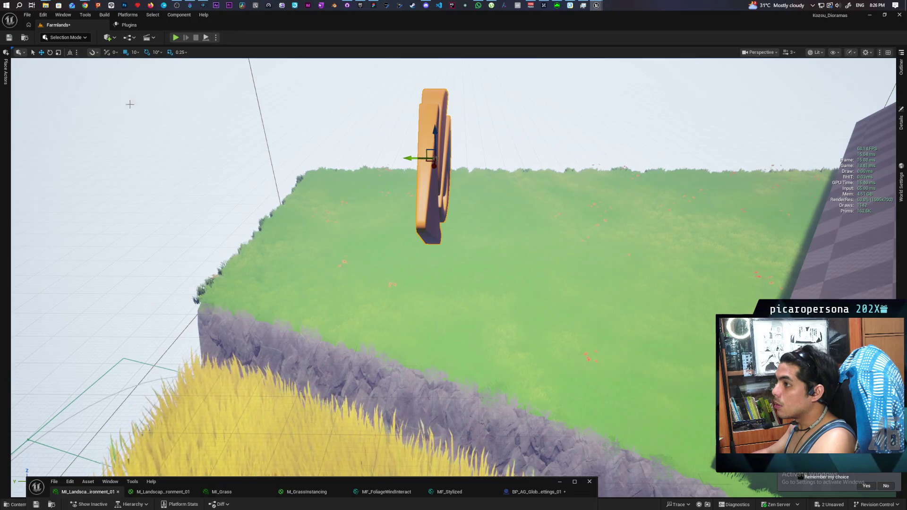
{"action": "left_click", "coordinate": [902, 124]}
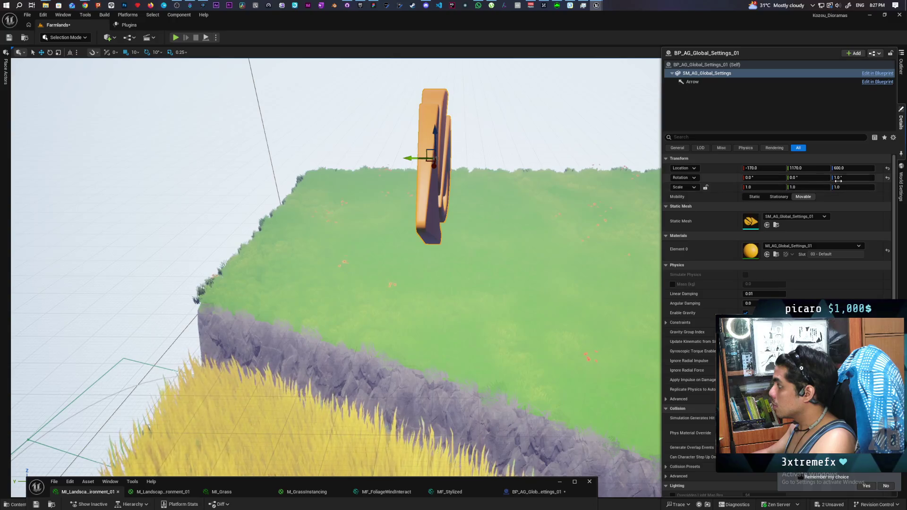
{"action": "left_click", "coordinate": [901, 122]}
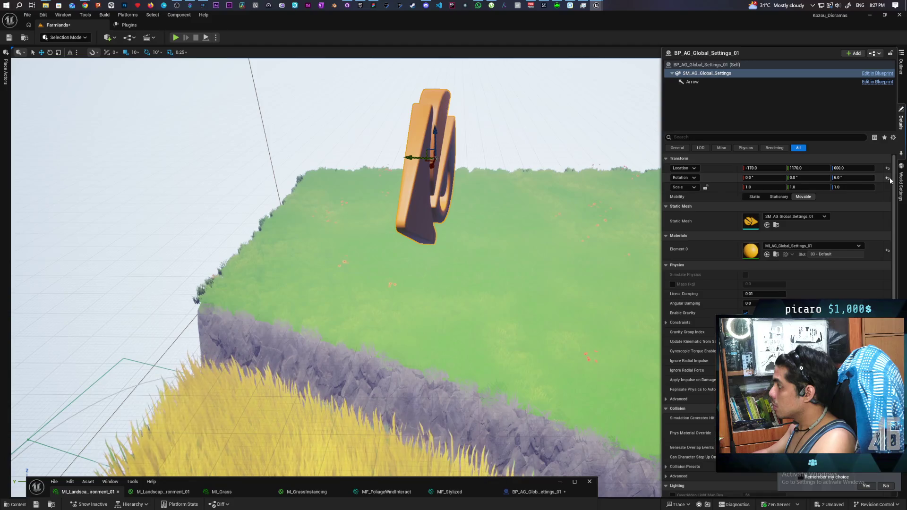
{"action": "left_click_drag", "start_coordinate": [875, 180], "coordinate": [846, 180]}
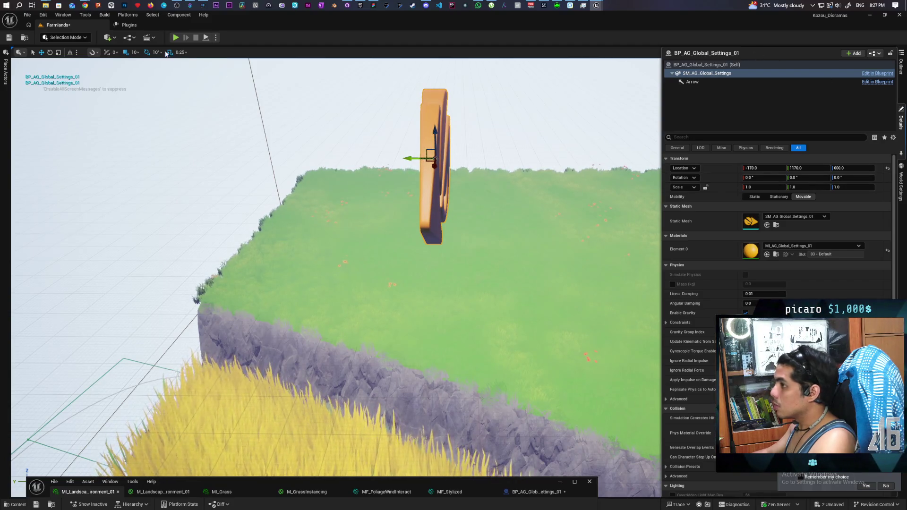
{"action": "mouse_move", "coordinate": [178, 482]}
{"action": "left_mouse_down"}
{"action": "mouse_move", "coordinate": [368, 145]}
{"action": "mouse_move", "coordinate": [370, 104]}
{"action": "left_mouse_up"}
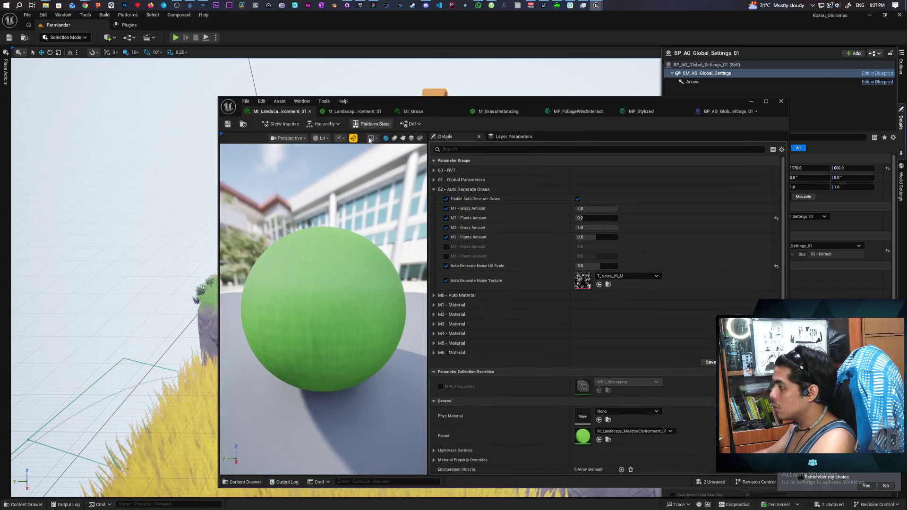
Step: Delete the Arrow component from BP_AG_Global_Settings_01 and save the Blueprint
{"action": "left_click", "coordinate": [704, 111]}
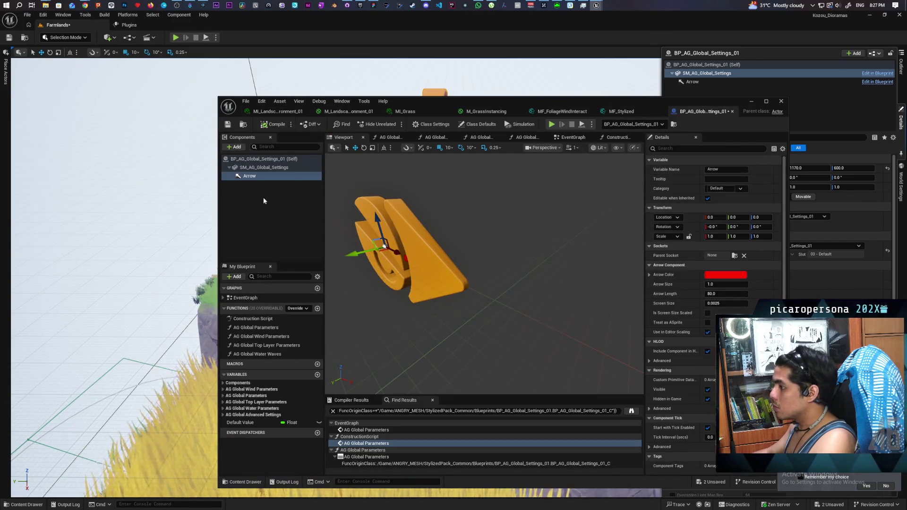
{"action": "left_click", "coordinate": [257, 184]}
{"action": "key", "text": "Delete"}
{"action": "key", "text": "ctrl+s"}
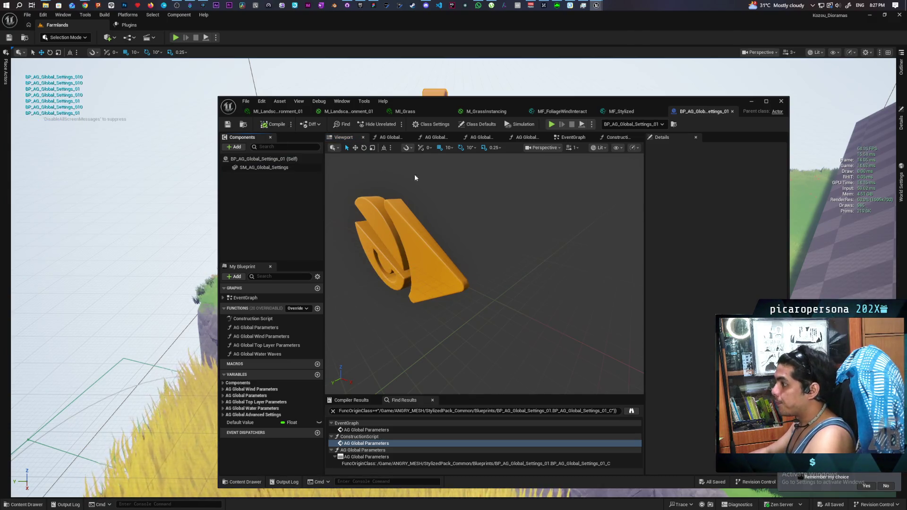
Step: Open the AG Global Parameters function graph and lower the editor to reveal the Farmlands level
{"action": "left_click", "coordinate": [573, 138]}
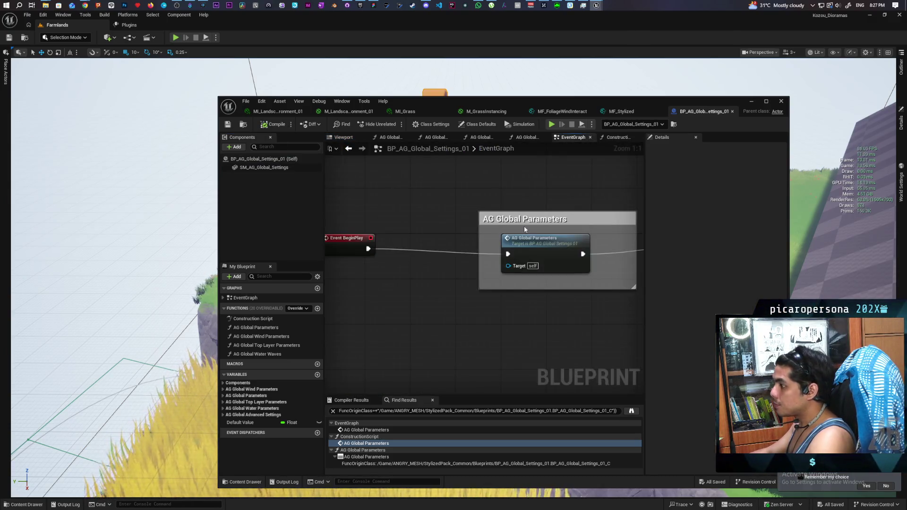
{"action": "scroll", "coordinate": [446, 204], "scroll_direction": "down", "scroll_amount": 2}
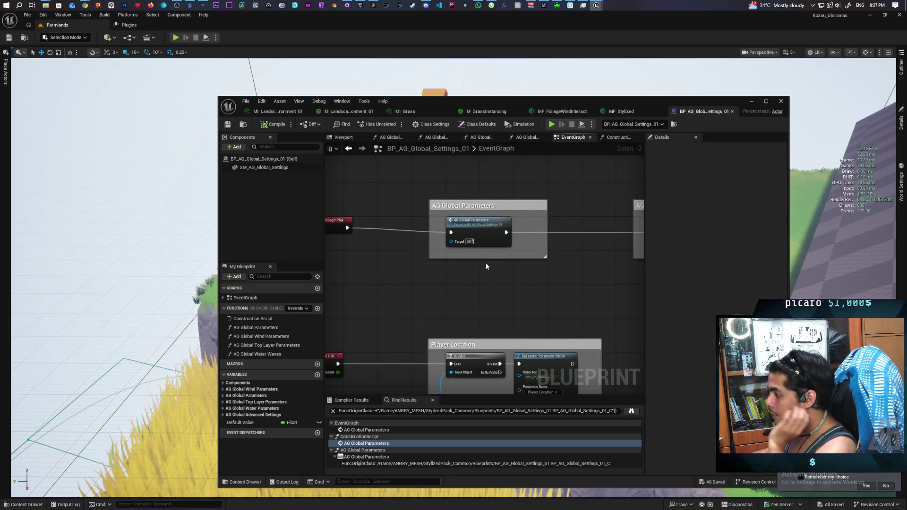
{"action": "scroll", "coordinate": [483, 233], "scroll_direction": "down", "scroll_amount": 3}
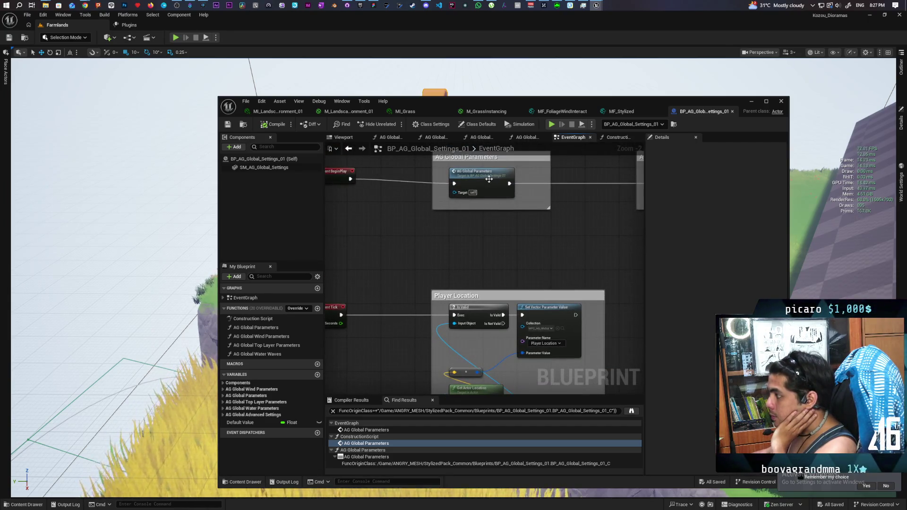
{"action": "double_click", "coordinate": [489, 179]}
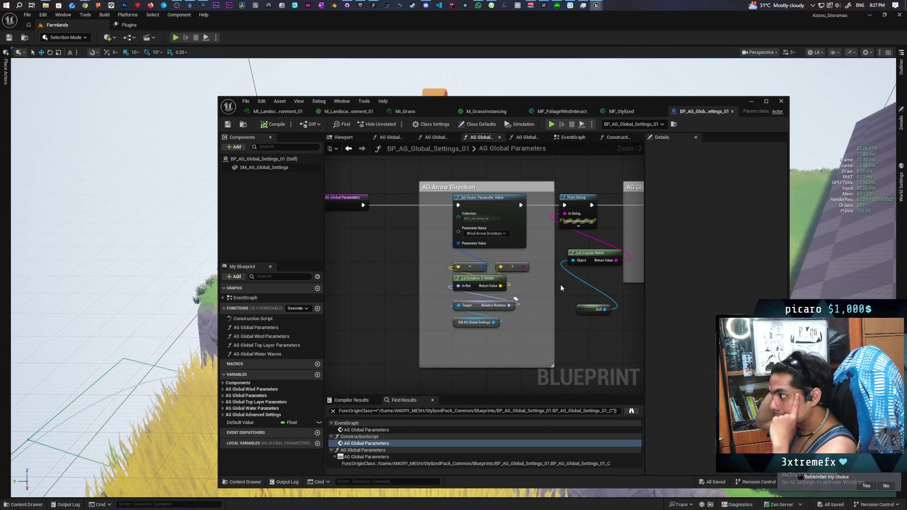
{"action": "left_click_drag", "start_coordinate": [651, 103], "coordinate": [691, 452]}
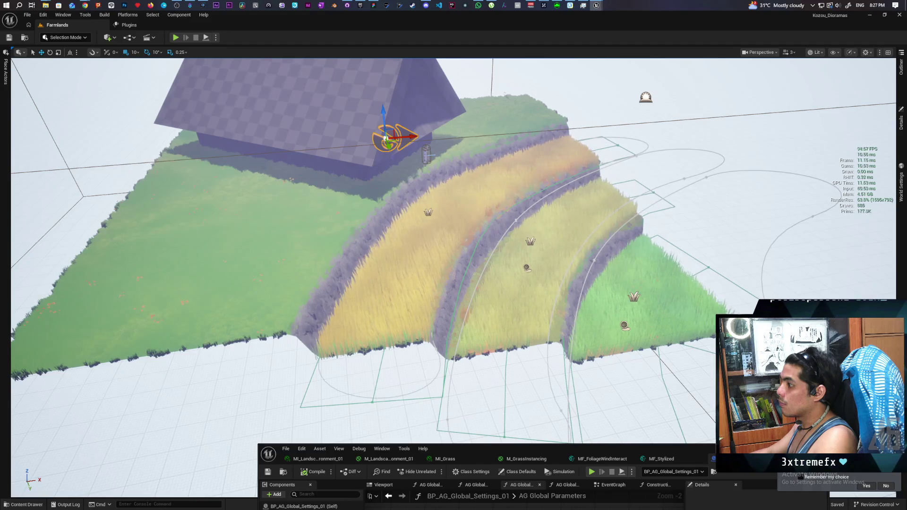
Step: Wire Wind Arrow Direction into Normalize's VectorInput in MF_FoliageWindInteract, apply, and minimize the editor
{"action": "left_click_drag", "start_coordinate": [682, 450], "coordinate": [653, 249]}
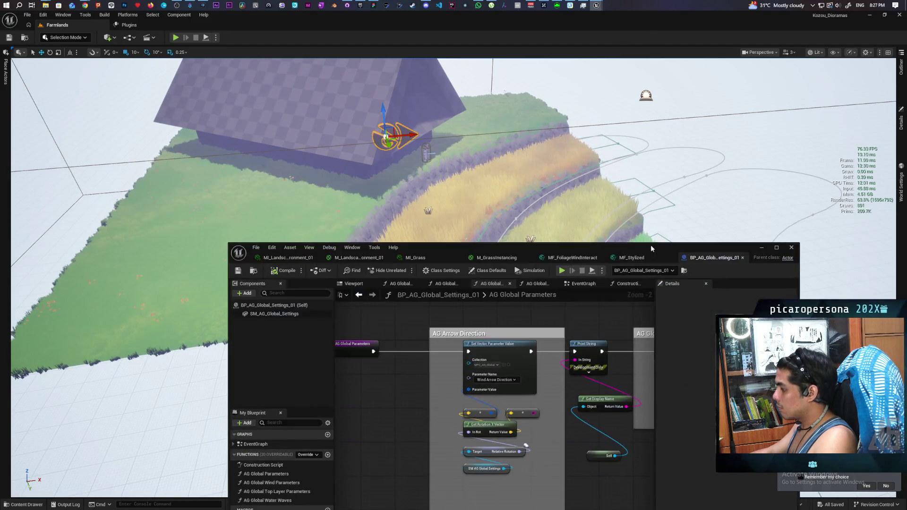
{"action": "left_click", "coordinate": [588, 257]}
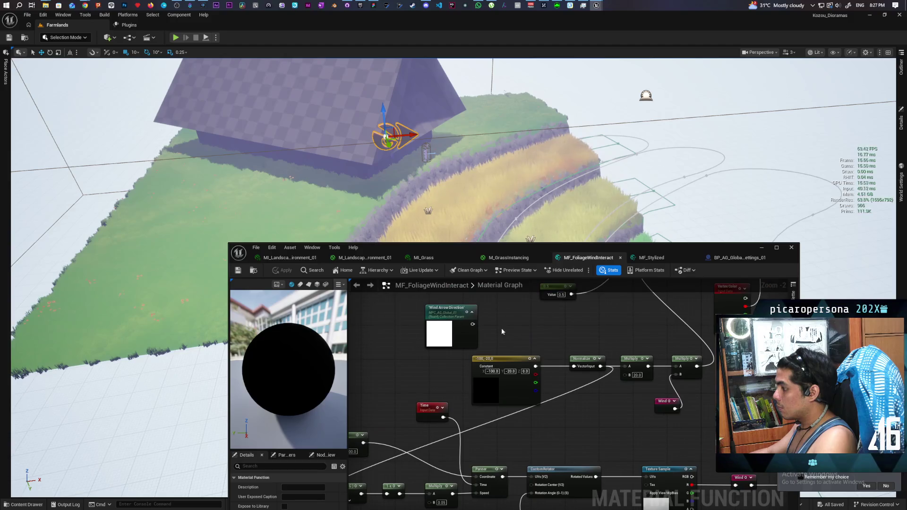
{"action": "left_click_drag", "start_coordinate": [473, 324], "coordinate": [575, 369]}
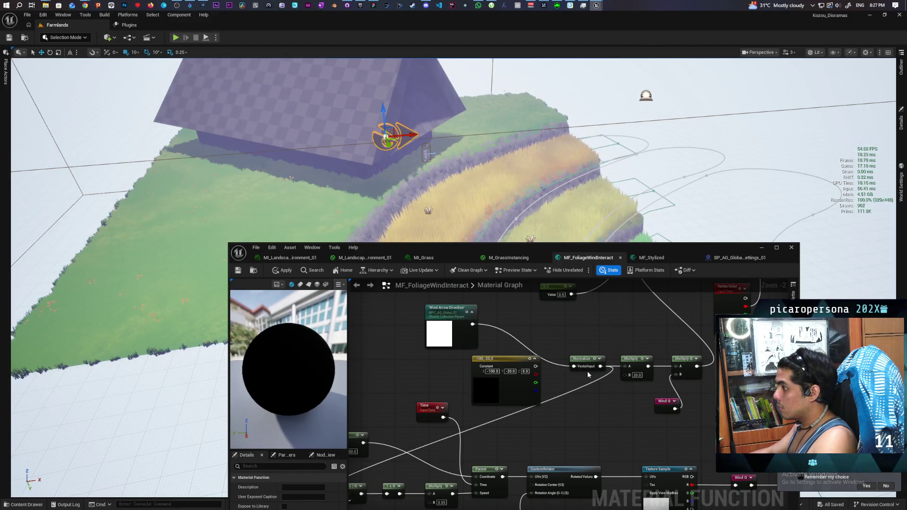
{"action": "left_click", "coordinate": [284, 272]}
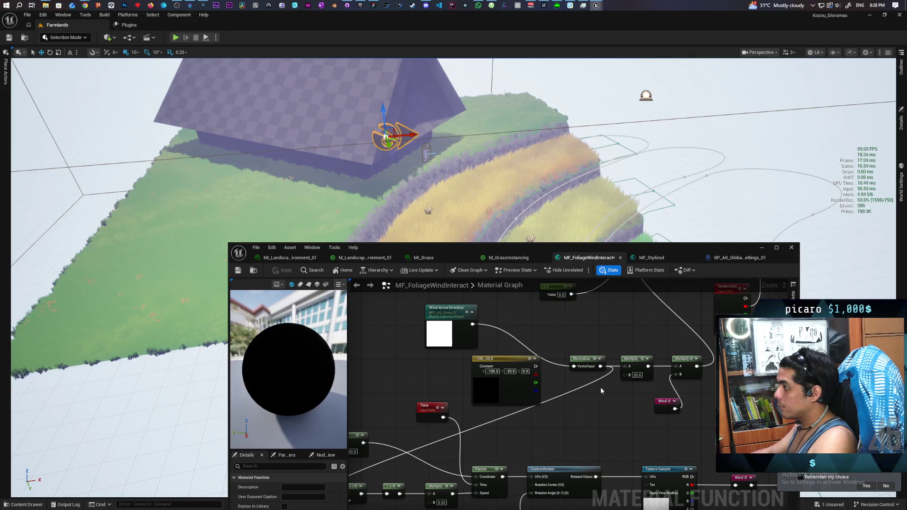
{"action": "left_click", "coordinate": [760, 251]}
{"action": "left_click_drag", "start_coordinate": [720, 249], "coordinate": [548, 222]}
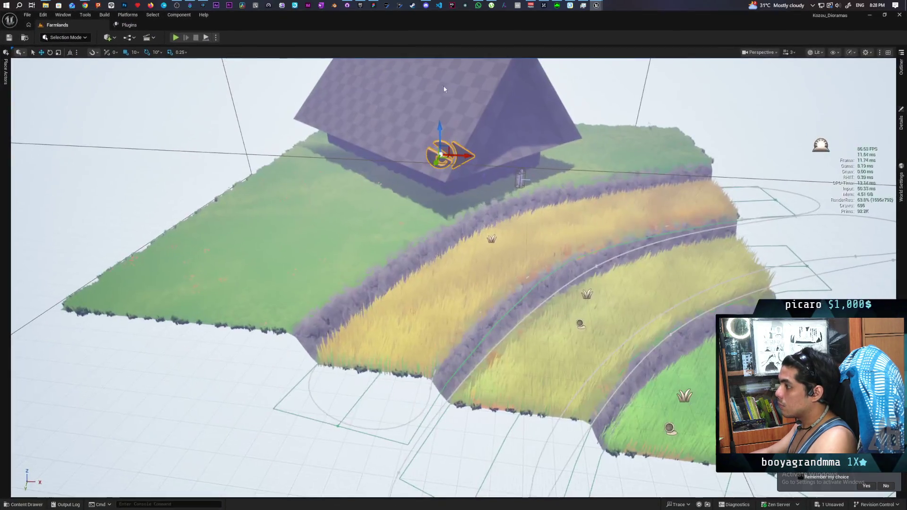
Step: Feed the Constant vector into Normalize and apply it to compare the grass in the viewport
{"action": "mouse_move", "coordinate": [444, 89]}
{"action": "left_mouse_down"}
{"action": "mouse_move", "coordinate": [407, 100]}
{"action": "mouse_move", "coordinate": [440, 90]}
{"action": "left_mouse_up"}
{"action": "left_click_drag", "start_coordinate": [629, 257], "coordinate": [627, 255]}
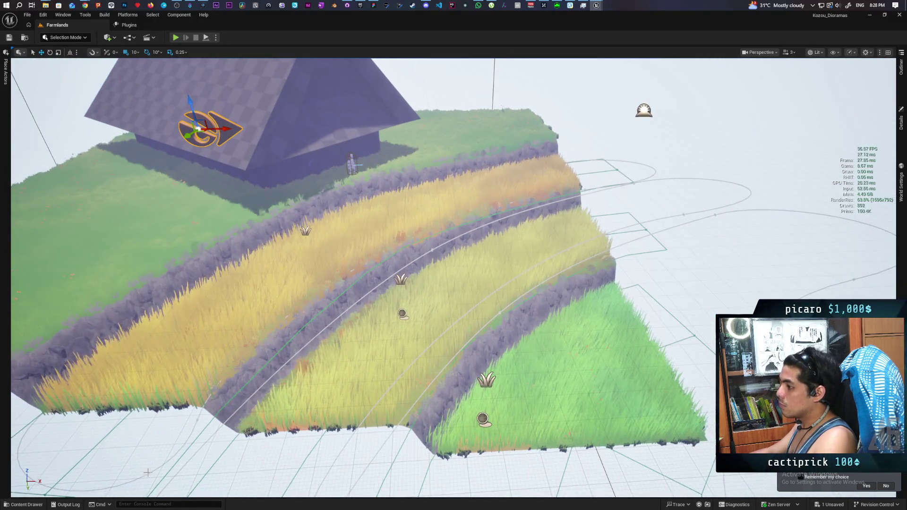
{"action": "left_click", "coordinate": [40, 507]}
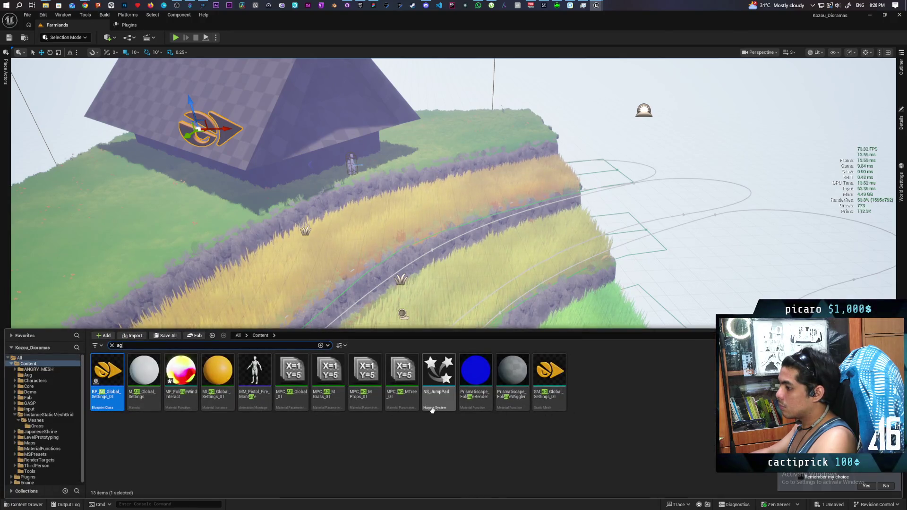
{"action": "mouse_move", "coordinate": [597, 6]}
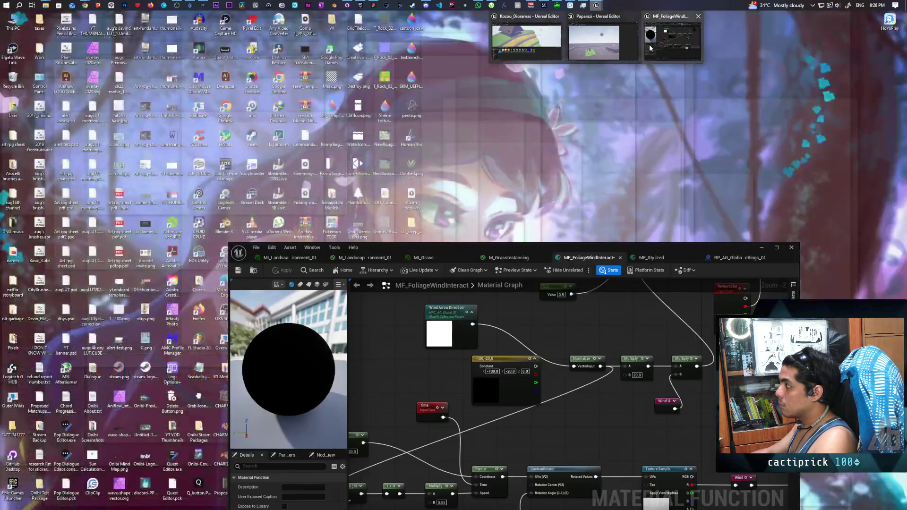
{"action": "left_click", "coordinate": [650, 47]}
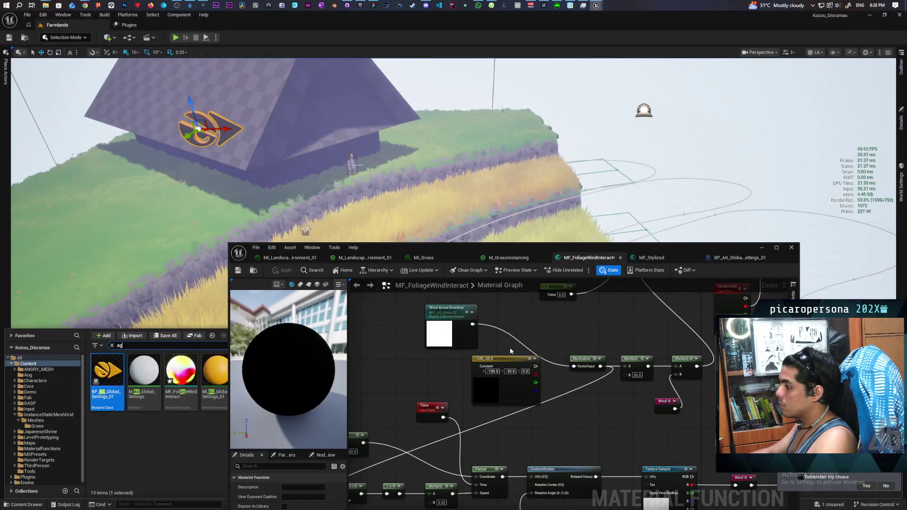
{"action": "left_click_drag", "start_coordinate": [520, 253], "coordinate": [505, 314]}
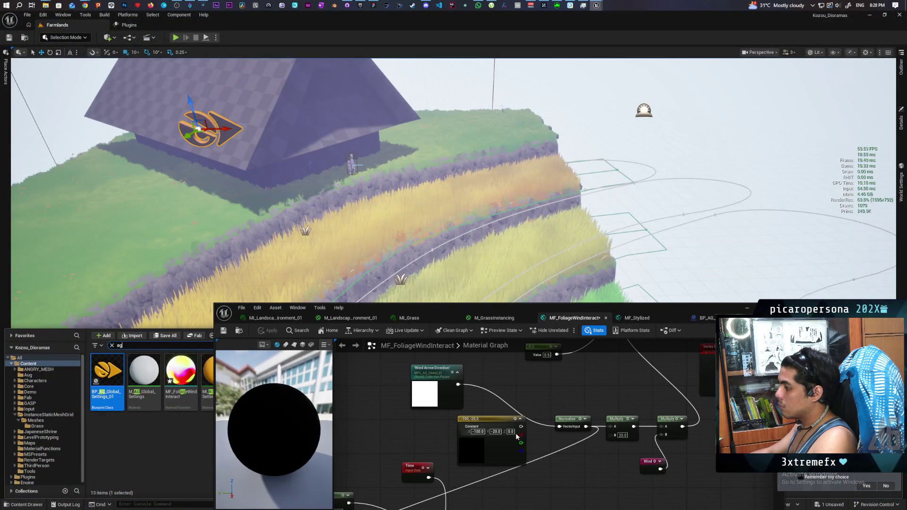
{"action": "mouse_move", "coordinate": [519, 427]}
{"action": "left_mouse_down"}
{"action": "mouse_move", "coordinate": [567, 435]}
{"action": "mouse_move", "coordinate": [560, 427]}
{"action": "left_mouse_up"}
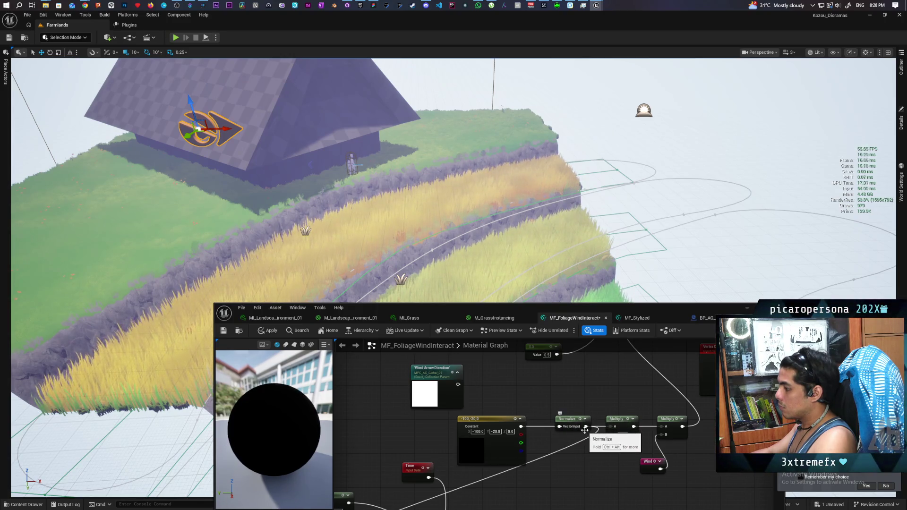
{"action": "left_click", "coordinate": [269, 332]}
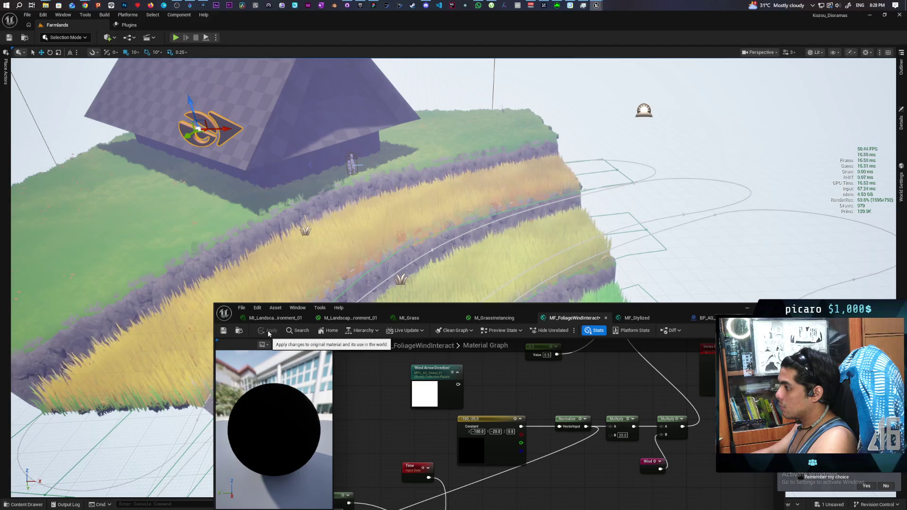
Step: Reconnect Wind Arrow Direction into Normalize and apply the material again
{"action": "mouse_move", "coordinate": [563, 469]}
{"action": "left_mouse_down"}
{"action": "mouse_move", "coordinate": [591, 364]}
{"action": "mouse_move", "coordinate": [597, 391]}
{"action": "mouse_move", "coordinate": [582, 461]}
{"action": "mouse_move", "coordinate": [585, 428]}
{"action": "mouse_move", "coordinate": [572, 452]}
{"action": "mouse_move", "coordinate": [533, 470]}
{"action": "mouse_move", "coordinate": [596, 388]}
{"action": "mouse_move", "coordinate": [547, 432]}
{"action": "mouse_move", "coordinate": [508, 445]}
{"action": "left_mouse_up"}
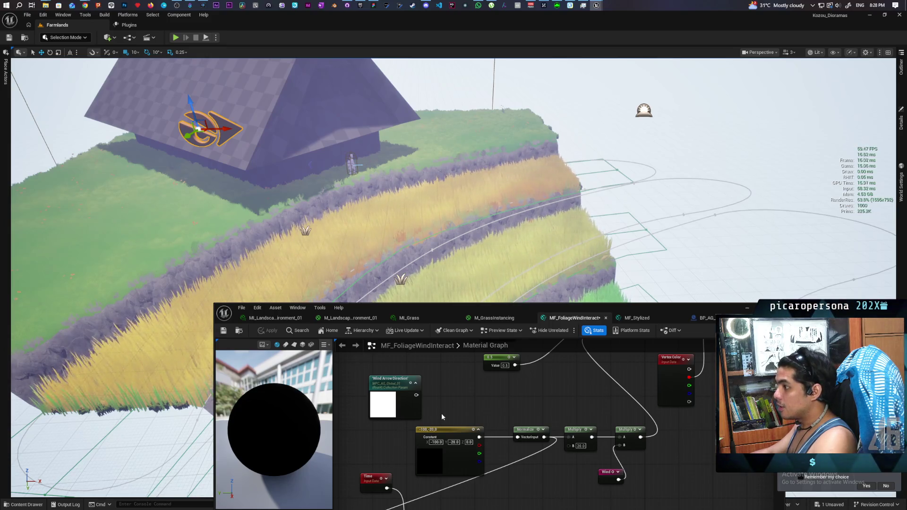
{"action": "left_click_drag", "start_coordinate": [416, 395], "coordinate": [518, 438]}
{"action": "left_click", "coordinate": [261, 330]}
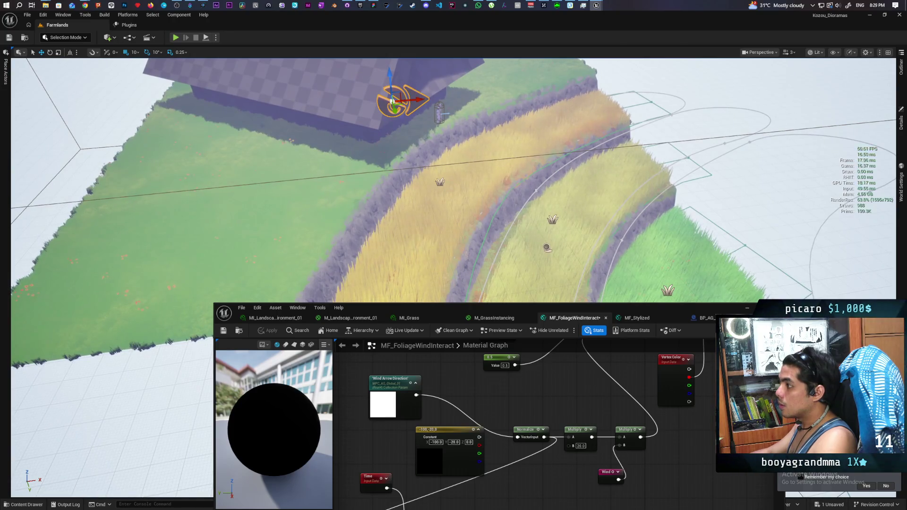
Step: Turn the wind-arrow actor through several yaw headings with the rotate gizmo (E) and watch the grass sway
{"action": "key", "text": "e"}
{"action": "mouse_move", "coordinate": [431, 100]}
{"action": "left_mouse_down"}
{"action": "mouse_move", "coordinate": [421, 111]}
{"action": "mouse_move", "coordinate": [395, 96]}
{"action": "mouse_move", "coordinate": [338, 109]}
{"action": "left_mouse_up"}
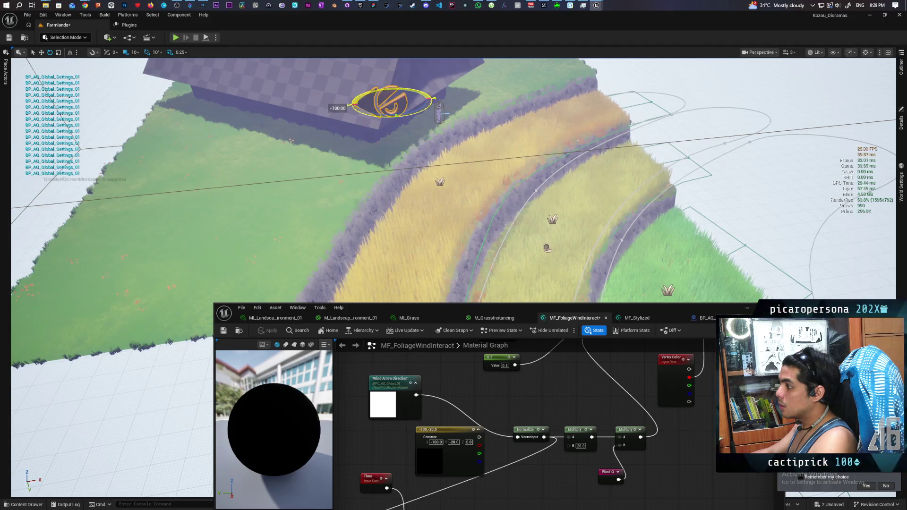
{"action": "mouse_move", "coordinate": [338, 109]}
{"action": "left_mouse_down"}
{"action": "mouse_move", "coordinate": [347, 118]}
{"action": "mouse_move", "coordinate": [342, 101]}
{"action": "left_mouse_up"}
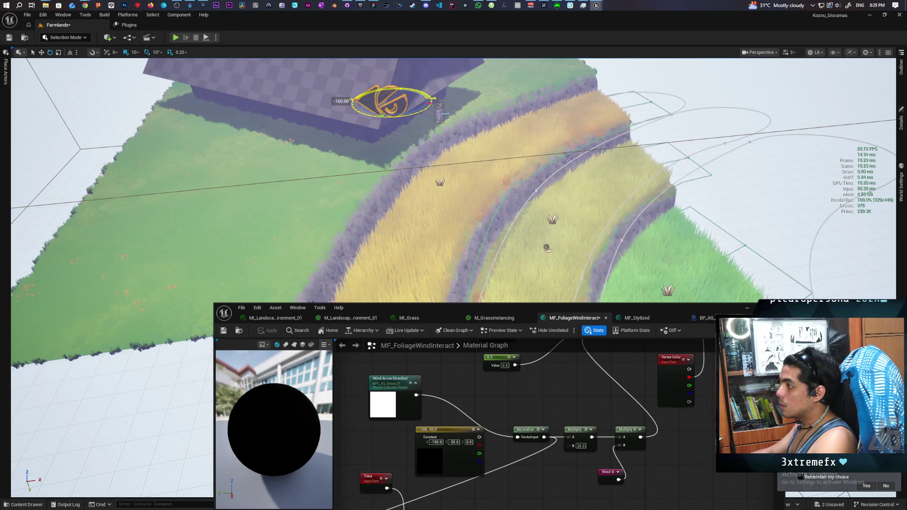
{"action": "left_click_drag", "start_coordinate": [341, 102], "coordinate": [346, 98]}
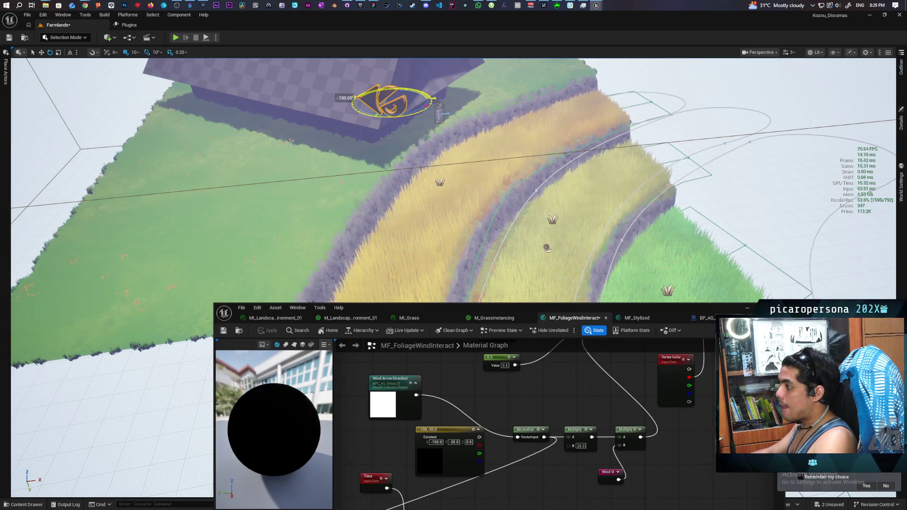
{"action": "mouse_move", "coordinate": [358, 98]}
{"action": "left_mouse_down"}
{"action": "mouse_move", "coordinate": [403, 118]}
{"action": "mouse_move", "coordinate": [374, 121]}
{"action": "mouse_move", "coordinate": [380, 118]}
{"action": "left_mouse_up"}
{"action": "mouse_move", "coordinate": [429, 148]}
{"action": "left_mouse_down"}
{"action": "mouse_move", "coordinate": [374, 120]}
{"action": "mouse_move", "coordinate": [373, 111]}
{"action": "mouse_move", "coordinate": [373, 123]}
{"action": "mouse_move", "coordinate": [373, 109]}
{"action": "left_mouse_up"}
{"action": "left_click_drag", "start_coordinate": [524, 313], "coordinate": [389, 156]}
{"action": "mouse_move", "coordinate": [427, 350]}
{"action": "left_mouse_down"}
{"action": "mouse_move", "coordinate": [483, 248]}
{"action": "mouse_move", "coordinate": [512, 324]}
{"action": "mouse_move", "coordinate": [510, 349]}
{"action": "mouse_move", "coordinate": [477, 312]}
{"action": "left_mouse_up"}
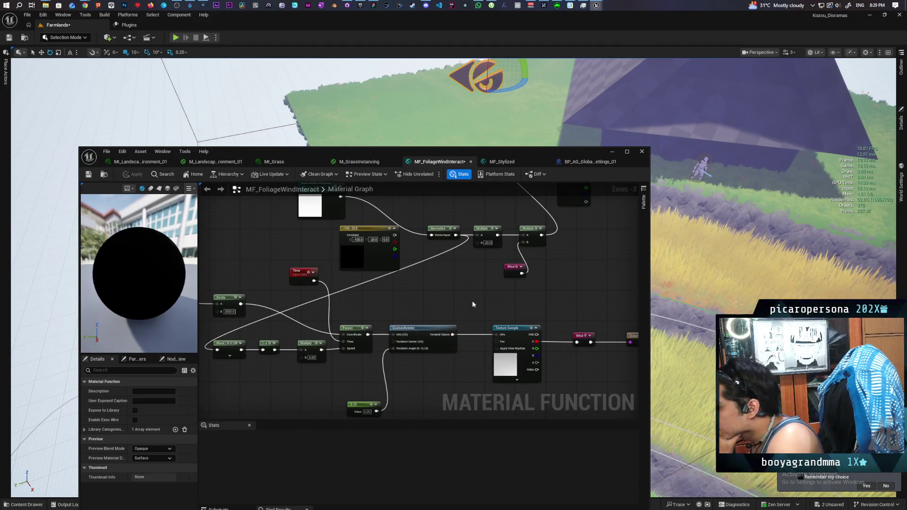
Step: Copy the Constant and Normalize nodes, wire the pasted pair into the Mask node, and apply
{"action": "mouse_move", "coordinate": [473, 303]}
{"action": "left_mouse_down"}
{"action": "mouse_move", "coordinate": [474, 280]}
{"action": "mouse_move", "coordinate": [484, 319]}
{"action": "mouse_move", "coordinate": [482, 304]}
{"action": "left_mouse_up"}
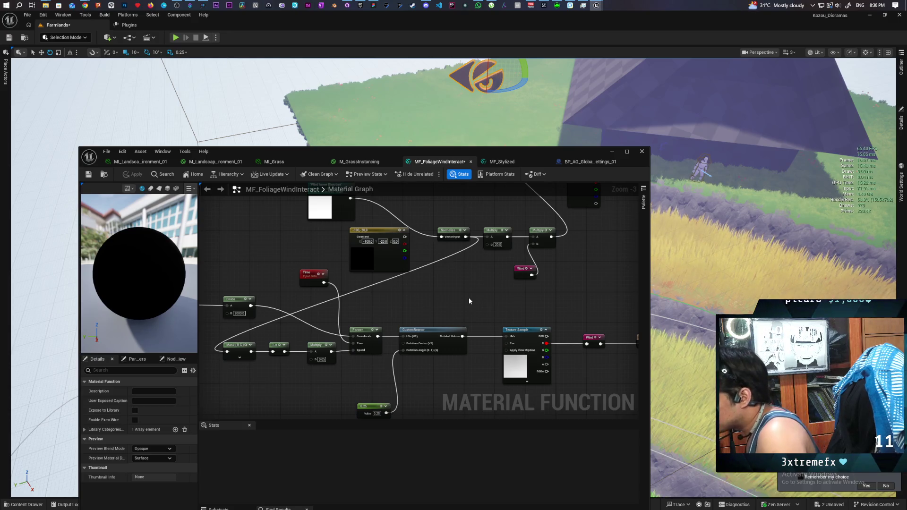
{"action": "left_click_drag", "start_coordinate": [418, 306], "coordinate": [441, 303]}
{"action": "mouse_move", "coordinate": [429, 214]}
{"action": "left_mouse_down"}
{"action": "mouse_move", "coordinate": [444, 238]}
{"action": "mouse_move", "coordinate": [465, 239]}
{"action": "left_mouse_up"}
{"action": "key", "text": "ctrl+c"}
{"action": "left_click_drag", "start_coordinate": [258, 367], "coordinate": [327, 310]}
{"action": "key", "text": "ctrl+v"}
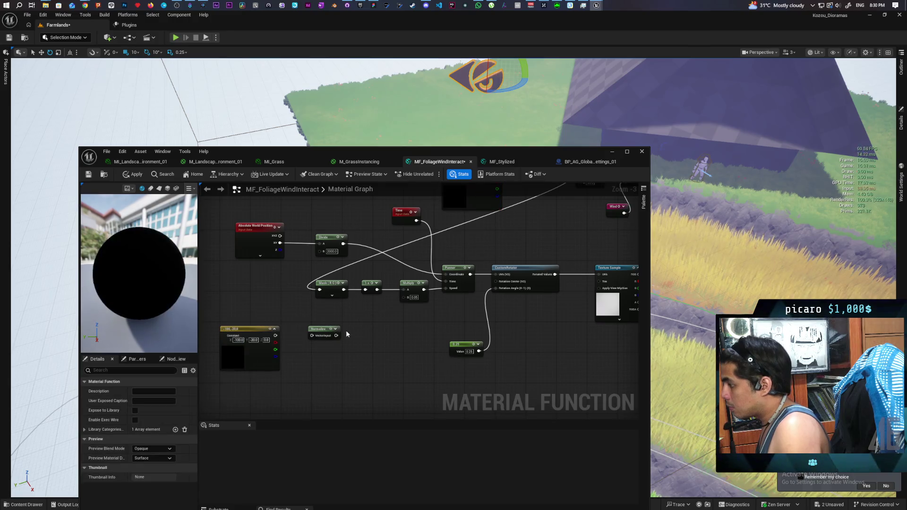
{"action": "mouse_move", "coordinate": [276, 336]}
{"action": "left_mouse_down"}
{"action": "mouse_move", "coordinate": [312, 336]}
{"action": "mouse_move", "coordinate": [320, 290]}
{"action": "left_mouse_up"}
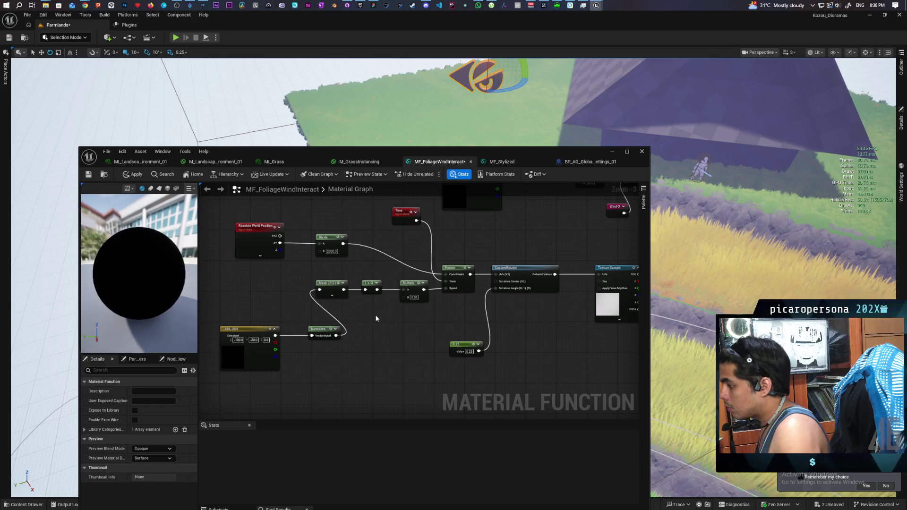
{"action": "left_click_drag", "start_coordinate": [375, 314], "coordinate": [318, 361]}
{"action": "left_click", "coordinate": [133, 176]}
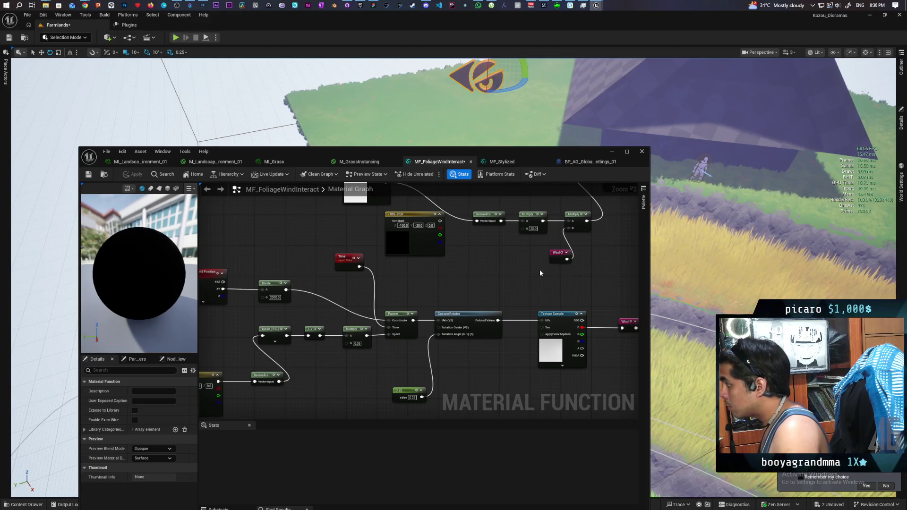
Step: Move the unused Constant node out of the way in the graph
{"action": "scroll", "coordinate": [495, 285], "scroll_direction": "down", "scroll_amount": 1}
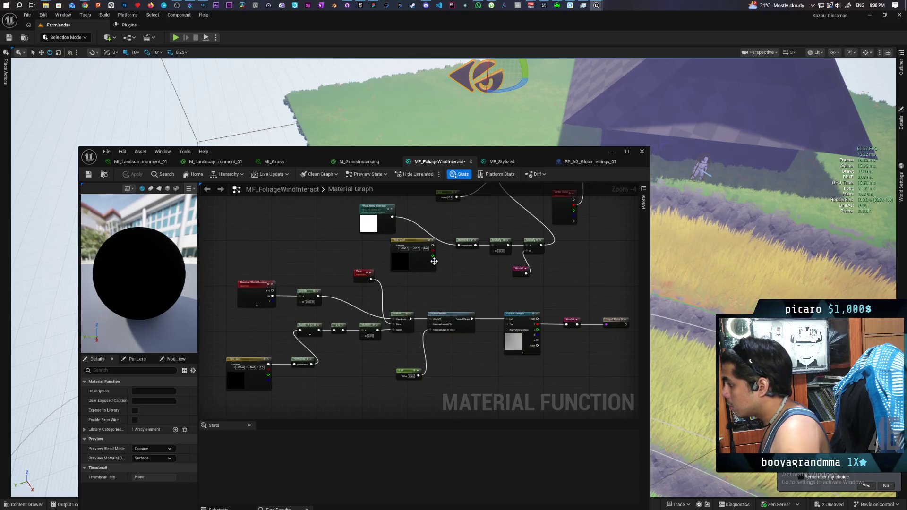
{"action": "left_click_drag", "start_coordinate": [420, 242], "coordinate": [309, 208]}
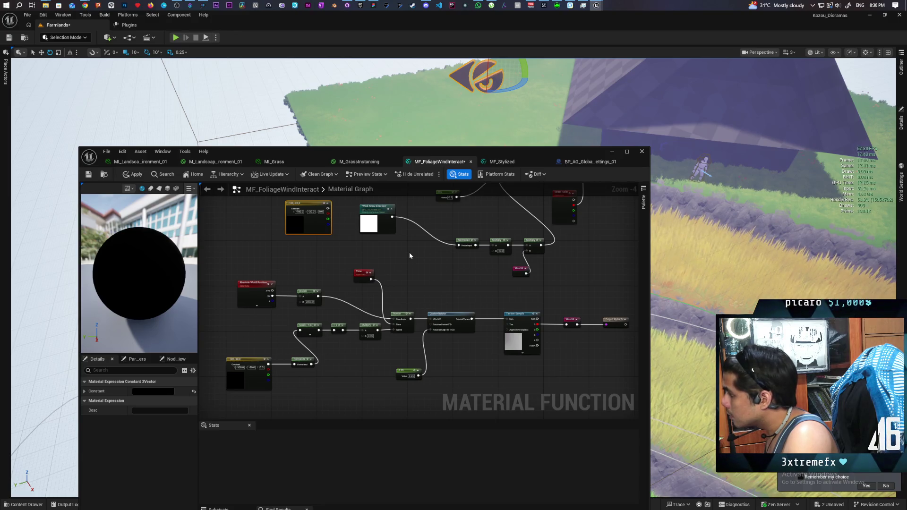
{"action": "mouse_move", "coordinate": [85, 5]}
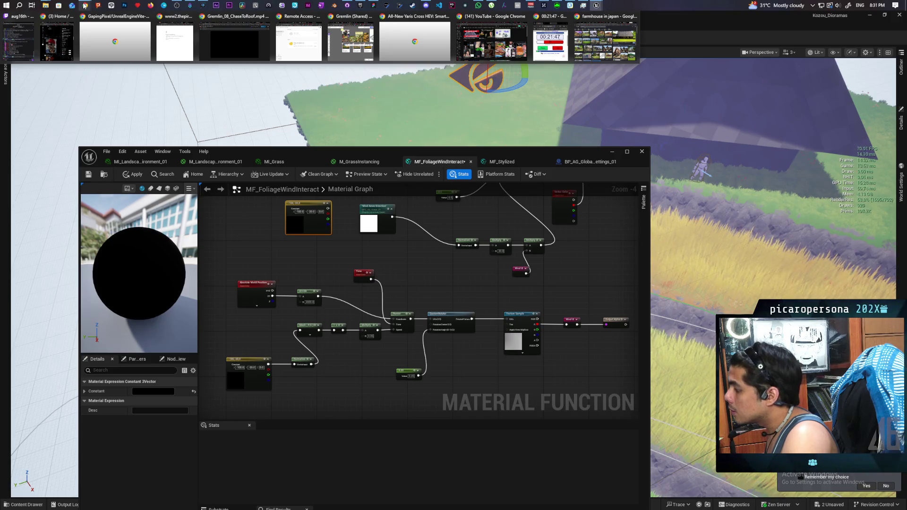
Step: Search Google in a new tab for 'can i get a rotation from a direction vector in material graph ue5'
{"action": "left_click", "coordinate": [600, 21]}
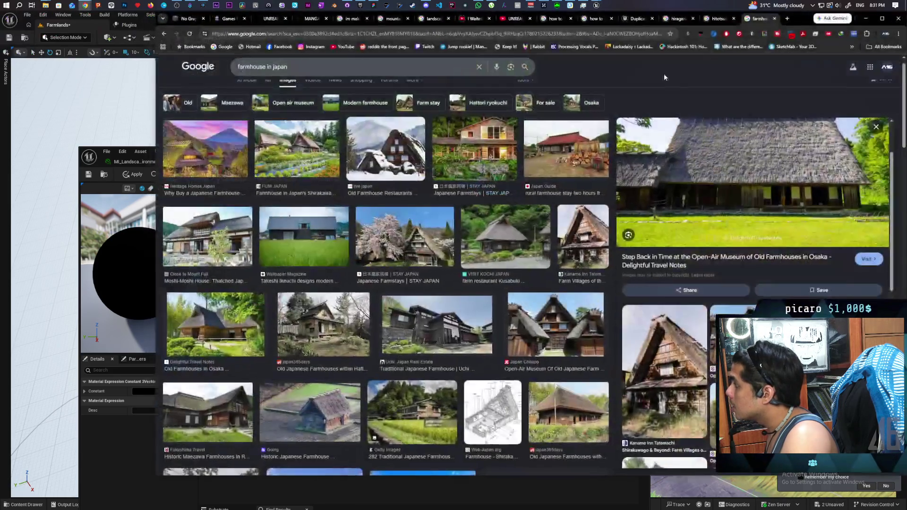
{"action": "left_click", "coordinate": [787, 19]}
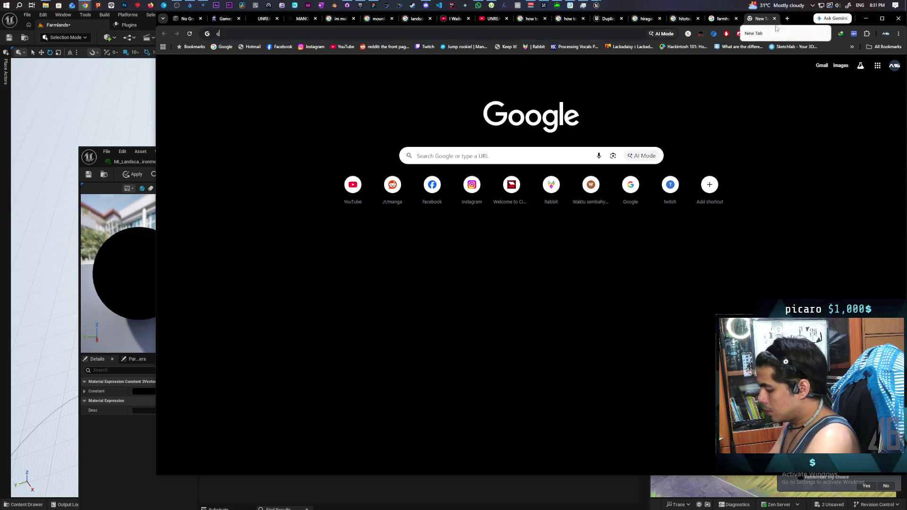
{"action": "type", "text": "can i get a rotation"}
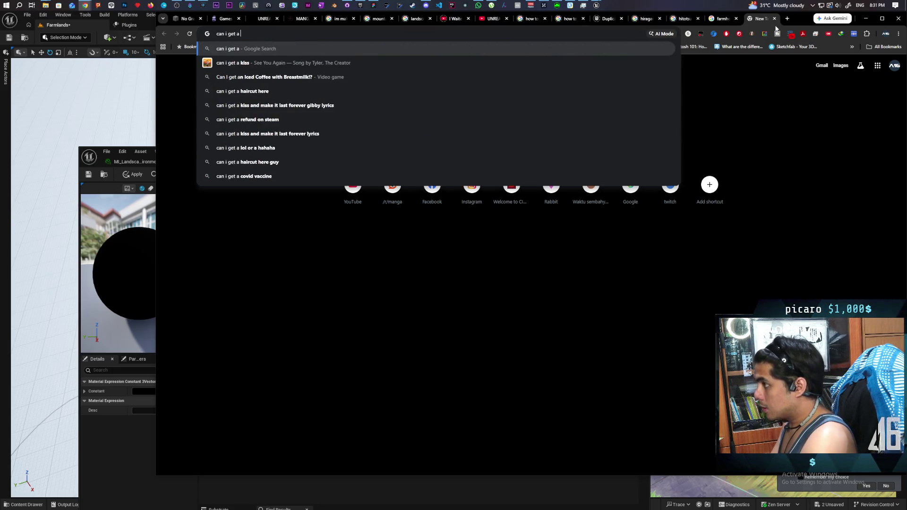
{"action": "key", "text": "BackSpace"}
{"action": "key", "text": "BackSpace"}
{"action": "key", "text": "BackSpace"}
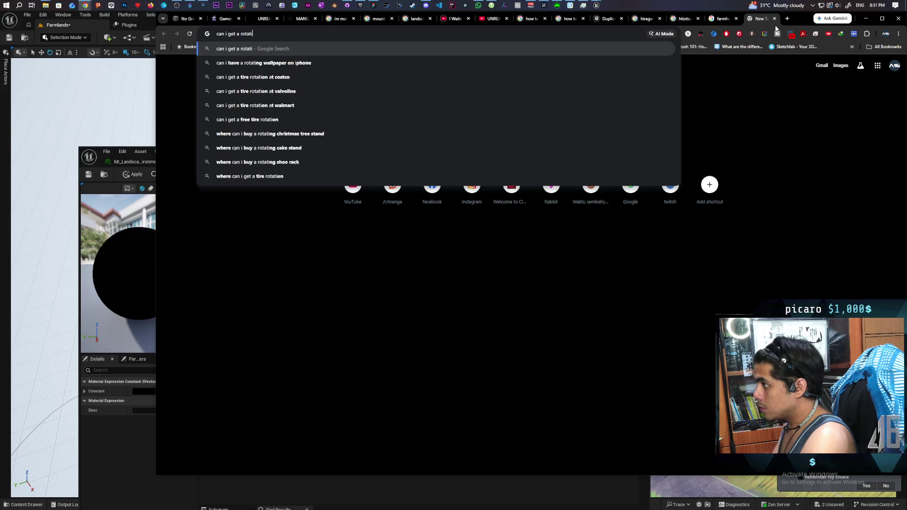
{"action": "type", "text": "ro"}
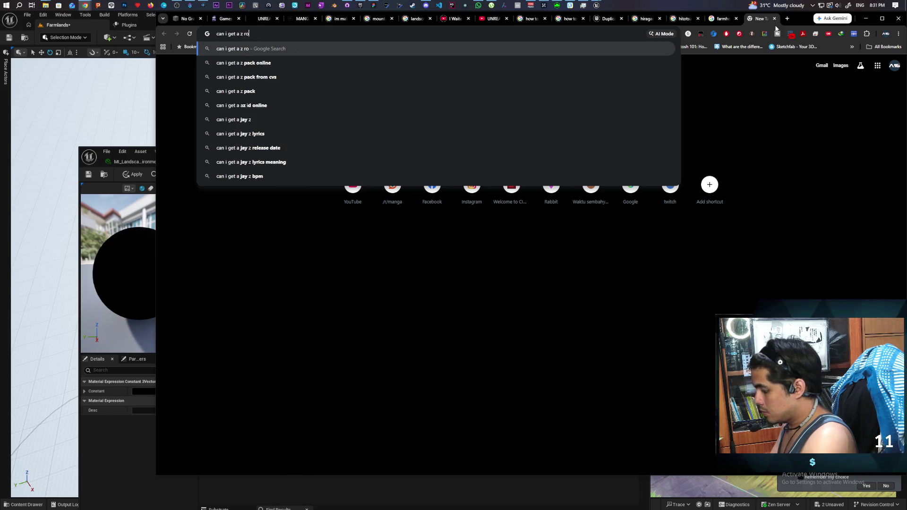
{"action": "type", "text": "tation from a die"}
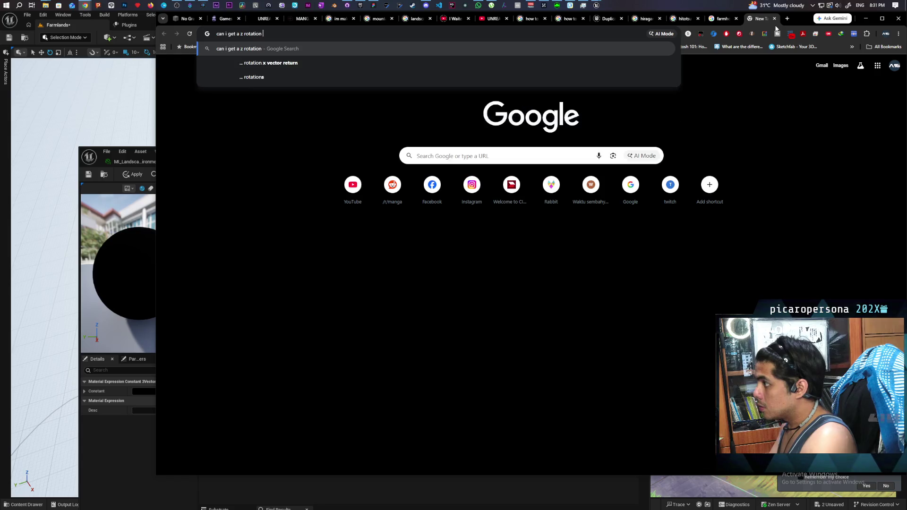
{"action": "key", "text": "BackSpace"}
{"action": "type", "text": "rec"}
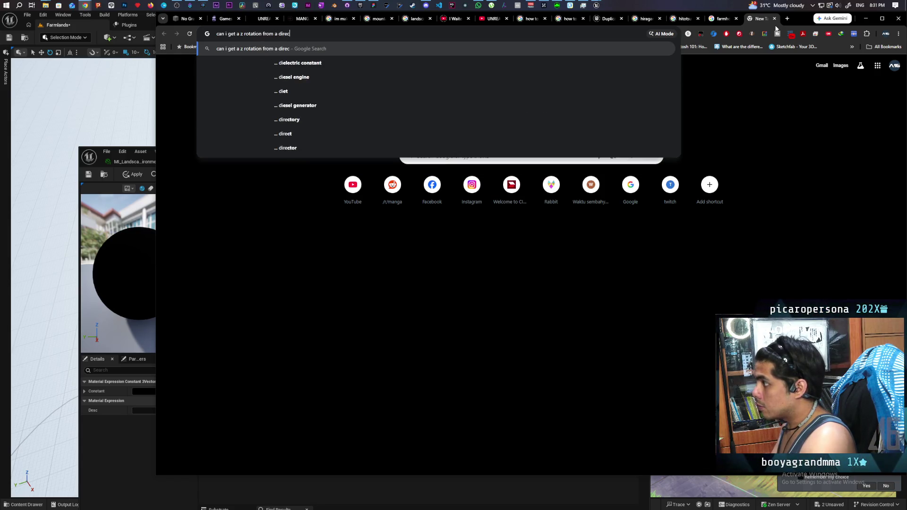
{"action": "type", "text": "tion vet"}
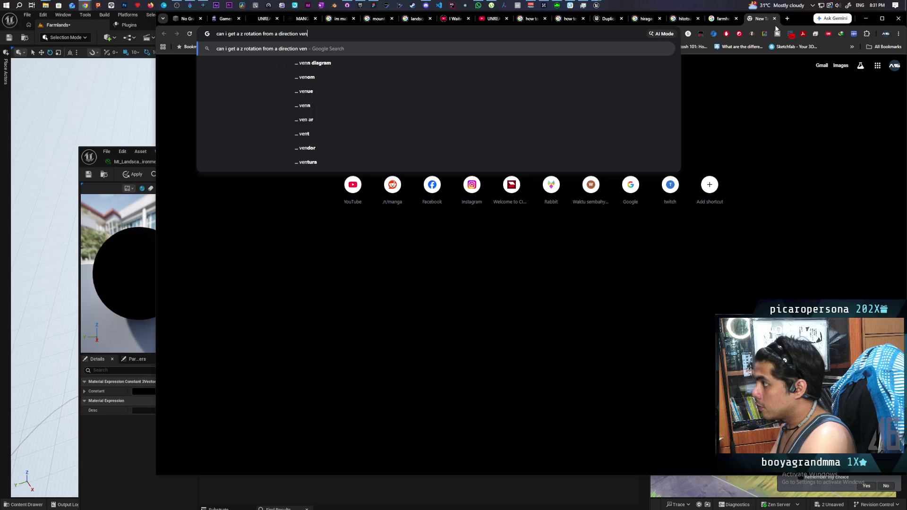
{"action": "key", "text": "BackSpace"}
{"action": "type", "text": "ctor in "}
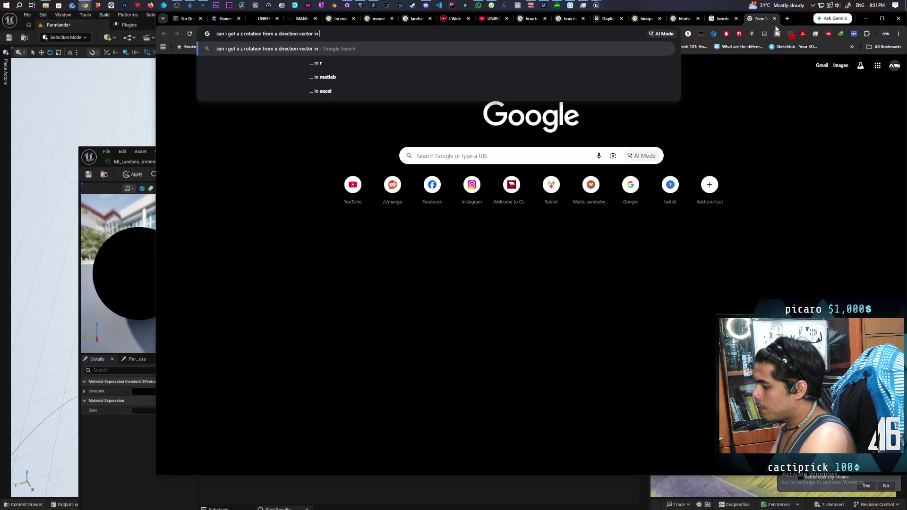
{"action": "type", "text": "material"}
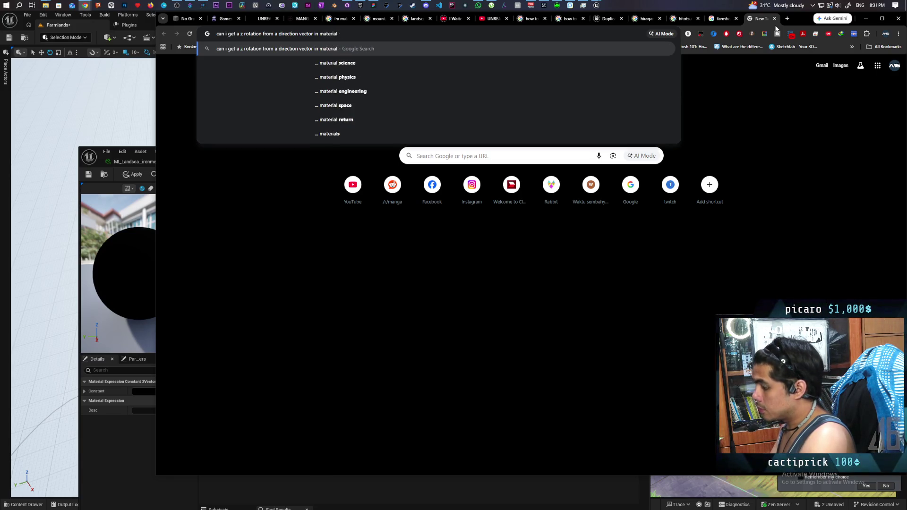
{"action": "type", "text": " graph ue5"}
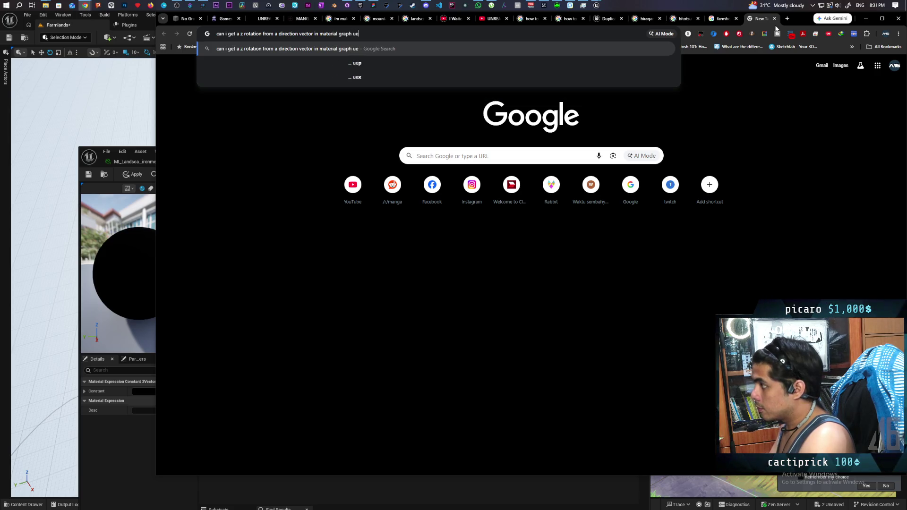
{"action": "key", "text": "Return"}
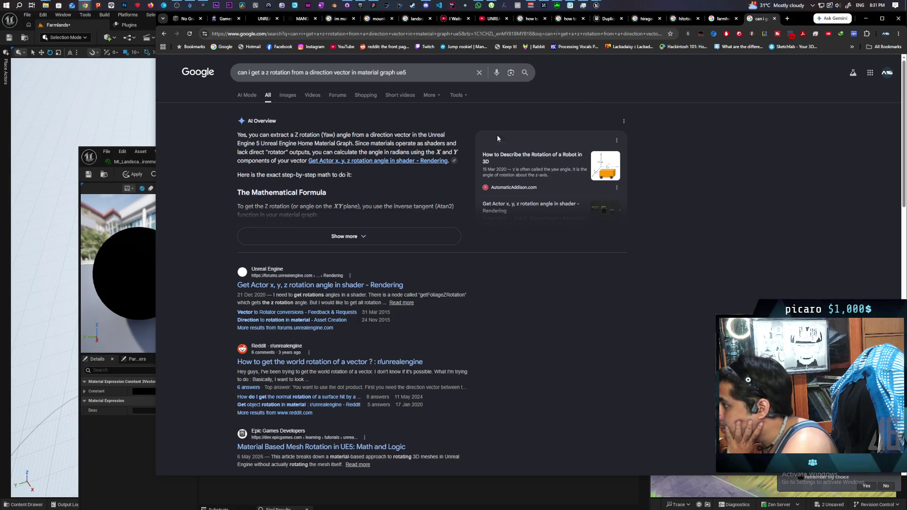
Step: Expand the full AI Overview answer, then return to the Unreal material graph
{"action": "left_click", "coordinate": [345, 236]}
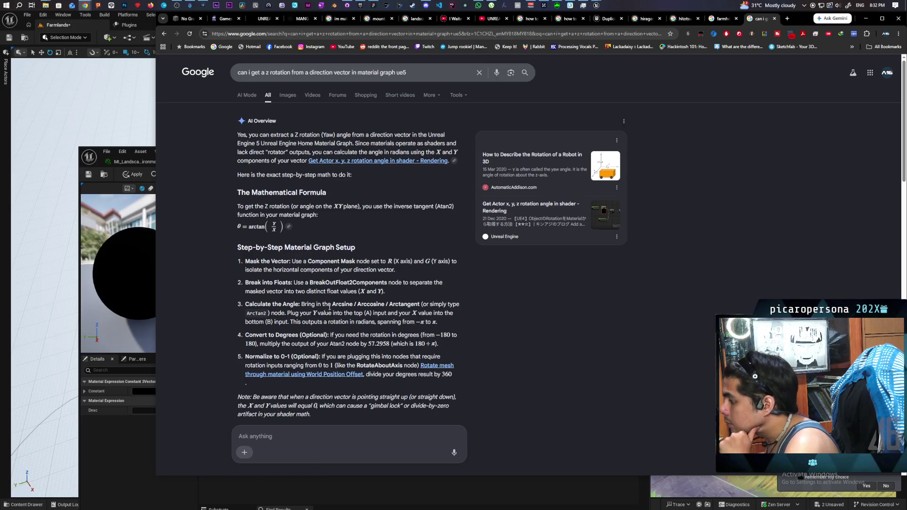
{"action": "left_click", "coordinate": [121, 432]}
{"action": "right_click", "coordinate": [404, 258]}
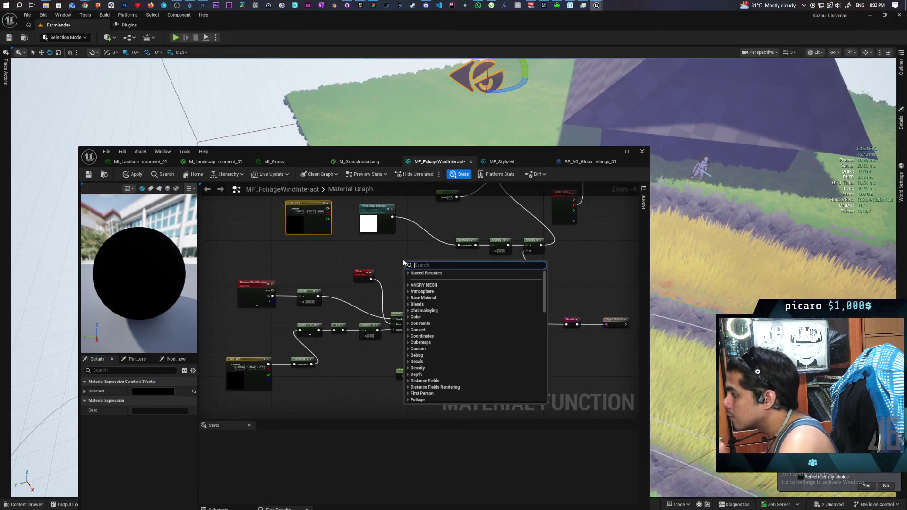
Step: Place an Arctangent2 node in the MF_FoliageWindInteract graph
{"action": "type", "text": "arcta"}
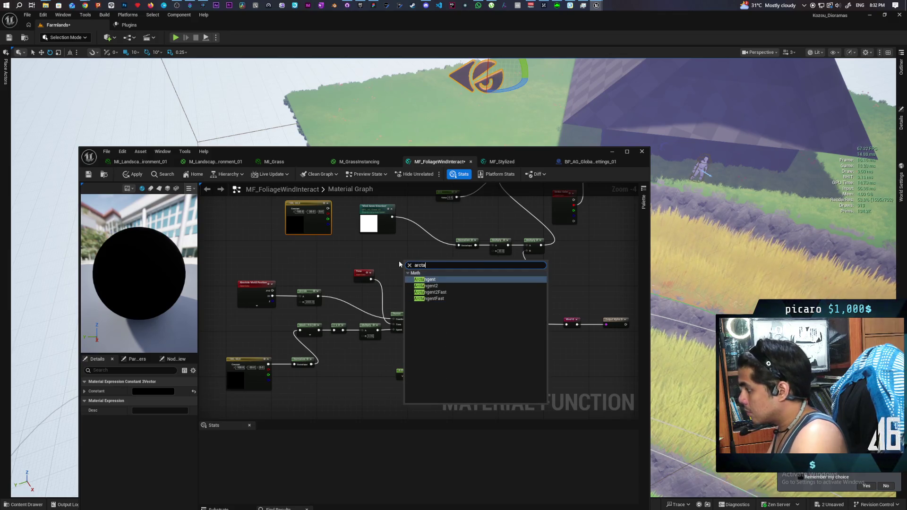
{"action": "key", "text": "Down"}
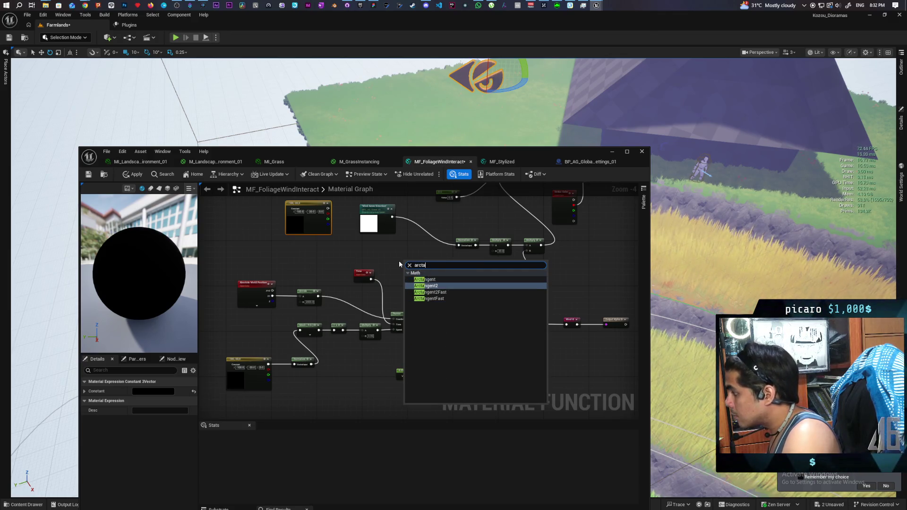
{"action": "key", "text": "Return"}
{"action": "scroll", "coordinate": [400, 264], "scroll_direction": "up", "scroll_amount": 3}
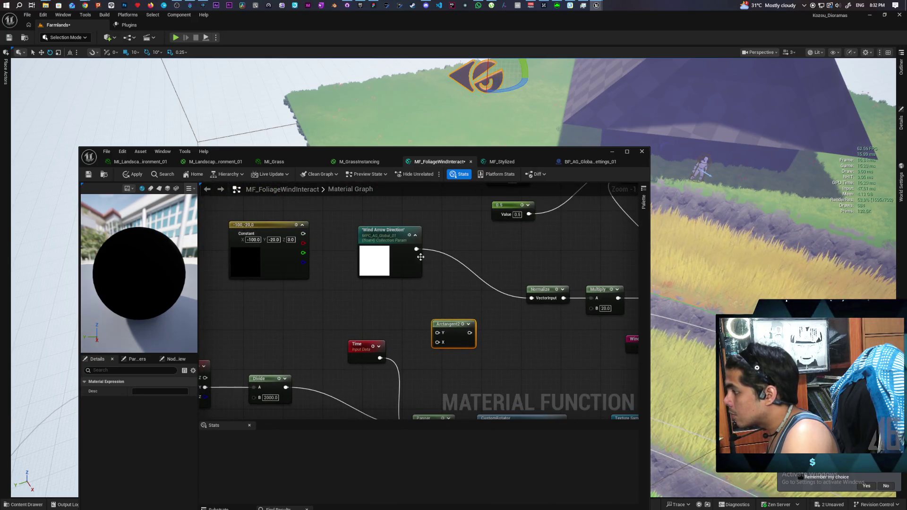
Step: Split Wind Arrow Direction with a SplitComponents node and wire R to Arctangent2's Y, G to X
{"action": "left_click_drag", "start_coordinate": [415, 249], "coordinate": [446, 293]}
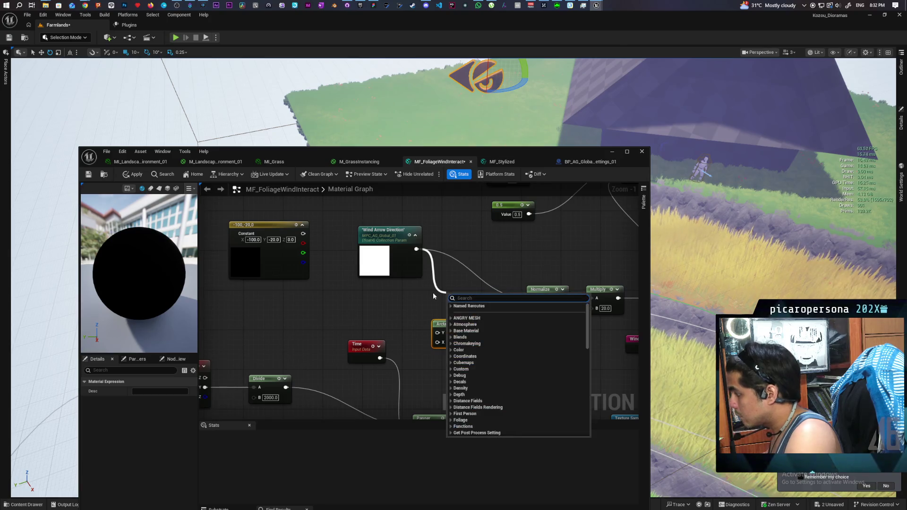
{"action": "type", "text": "brea"}
{"action": "key", "text": "BackSpace"}
{"action": "key", "text": "BackSpace"}
{"action": "key", "text": "BackSpace"}
{"action": "type", "text": "split"}
{"action": "key", "text": "Return"}
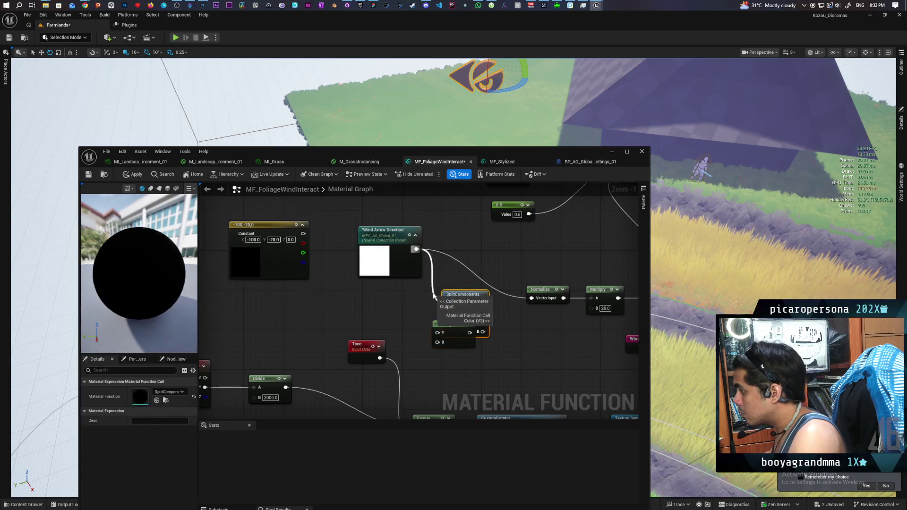
{"action": "left_click_drag", "start_coordinate": [454, 335], "coordinate": [505, 354]}
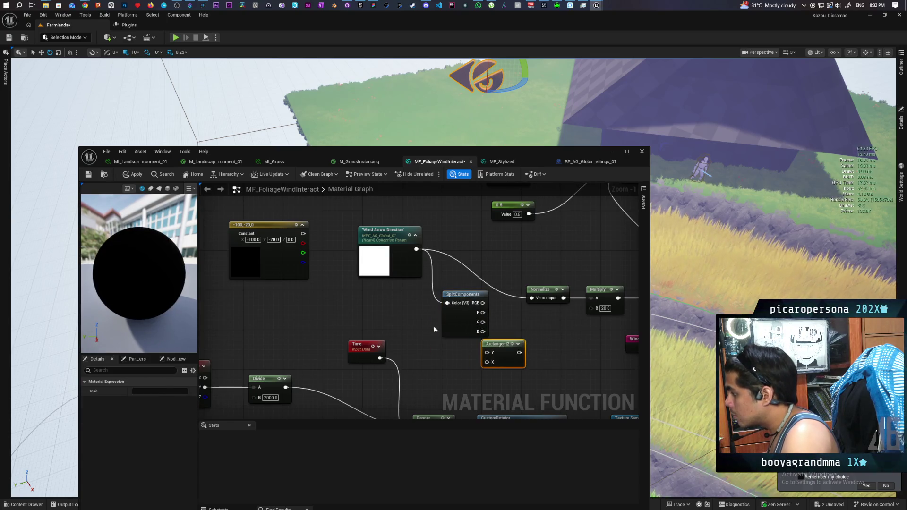
{"action": "left_click_drag", "start_coordinate": [448, 326], "coordinate": [413, 331]}
{"action": "mouse_move", "coordinate": [488, 344]}
{"action": "left_mouse_down"}
{"action": "mouse_move", "coordinate": [478, 325]}
{"action": "mouse_move", "coordinate": [460, 328]}
{"action": "mouse_move", "coordinate": [476, 340]}
{"action": "mouse_move", "coordinate": [477, 333]}
{"action": "mouse_move", "coordinate": [477, 342]}
{"action": "left_mouse_up"}
{"action": "left_click", "coordinate": [475, 366]}
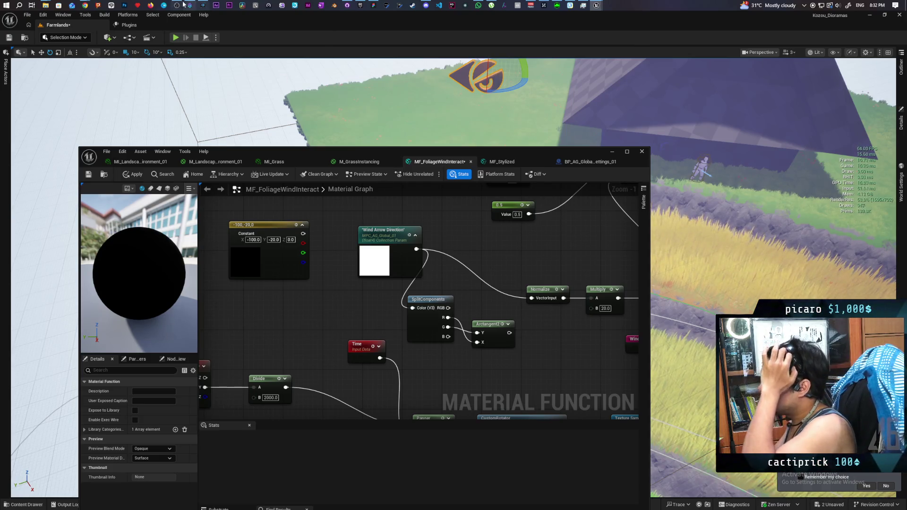
Step: In Chrome's AI Mode, ask the follow-up 'can i normalize directly from radians?'
{"action": "mouse_move", "coordinate": [83, 5]}
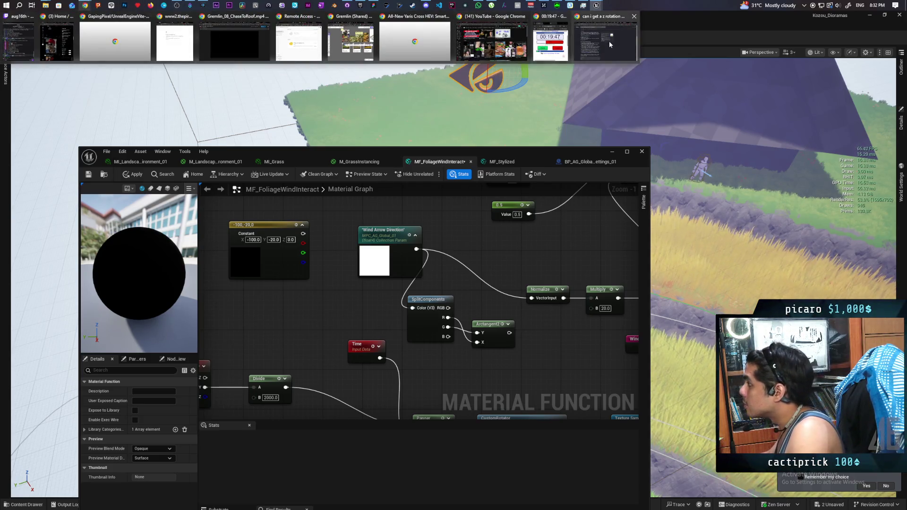
{"action": "left_click", "coordinate": [605, 37]}
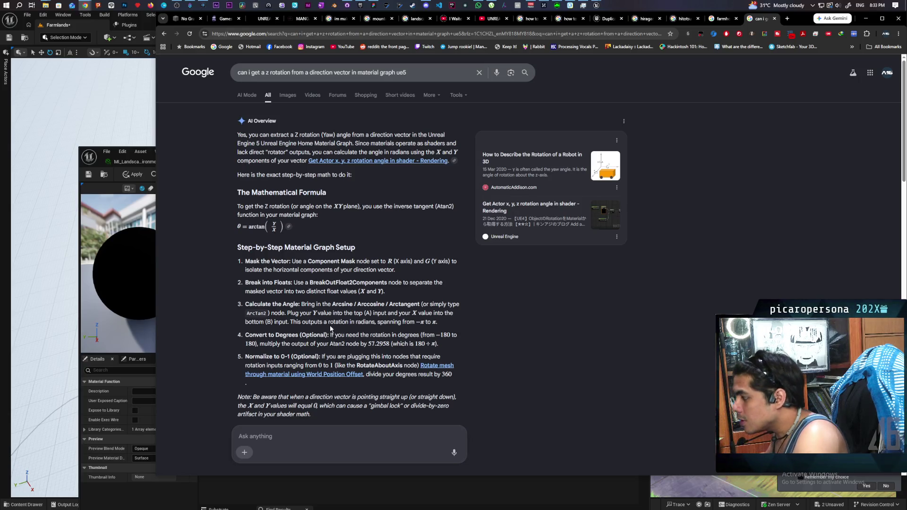
{"action": "scroll", "coordinate": [331, 326], "scroll_direction": "down", "scroll_amount": 1}
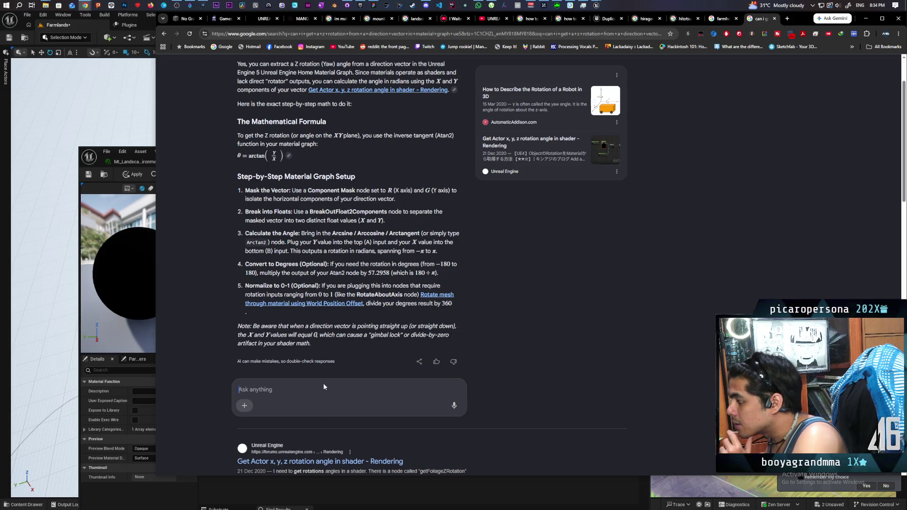
{"action": "type", "text": "can i con"}
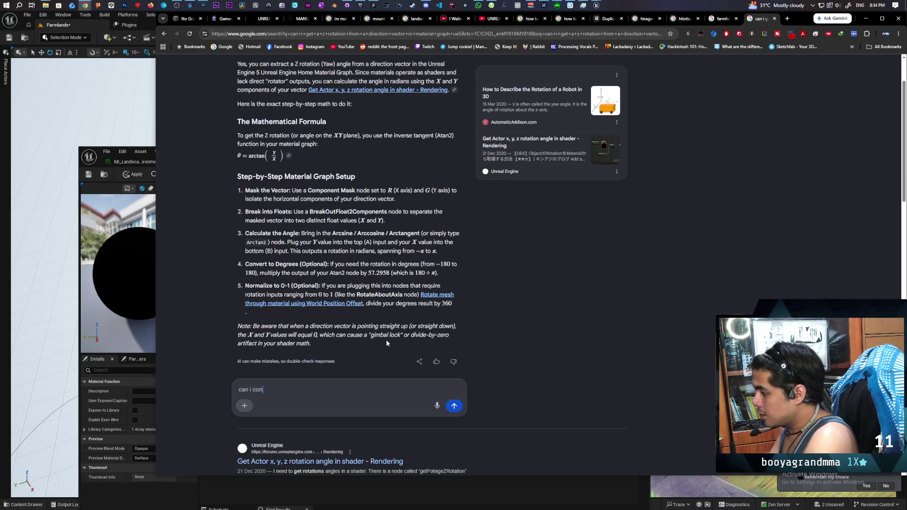
{"action": "key", "text": "BackSpace"}
{"action": "key", "text": "BackSpace"}
{"action": "key", "text": "BackSpace"}
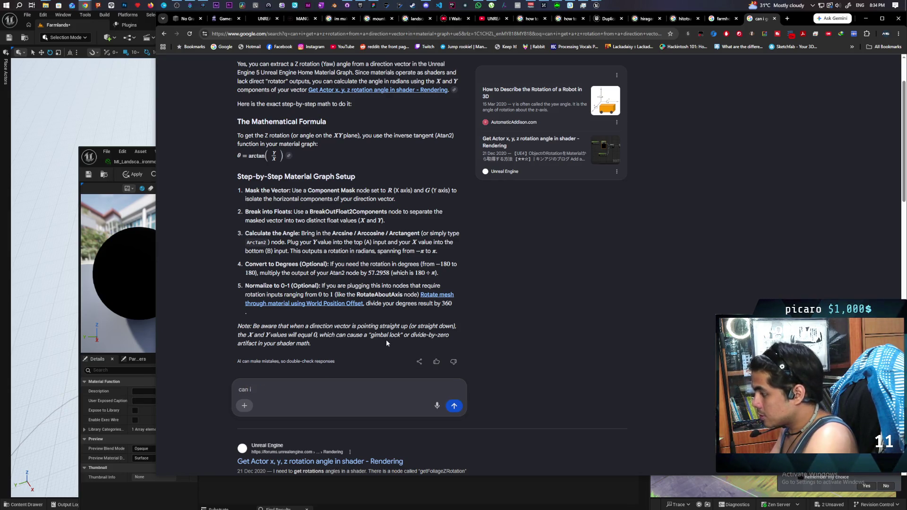
{"action": "type", "text": "normalize directly from radians?"}
{"action": "key", "text": "Return"}
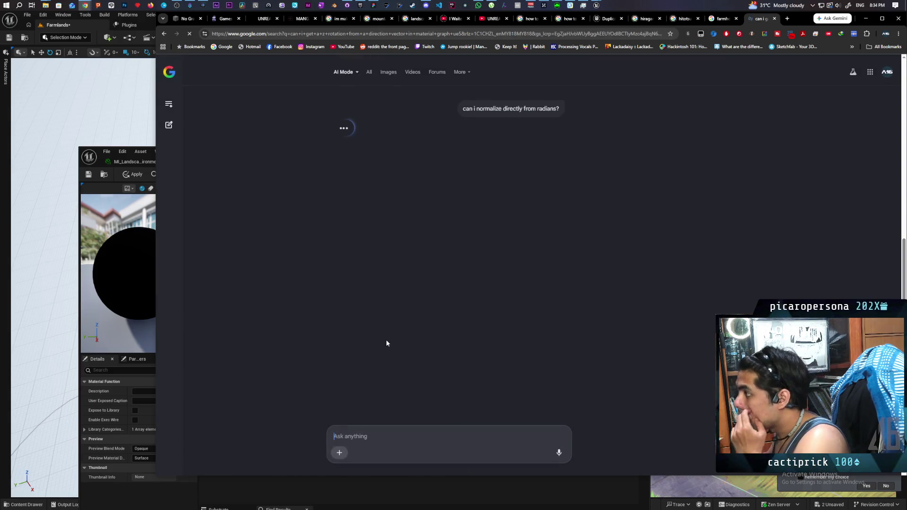
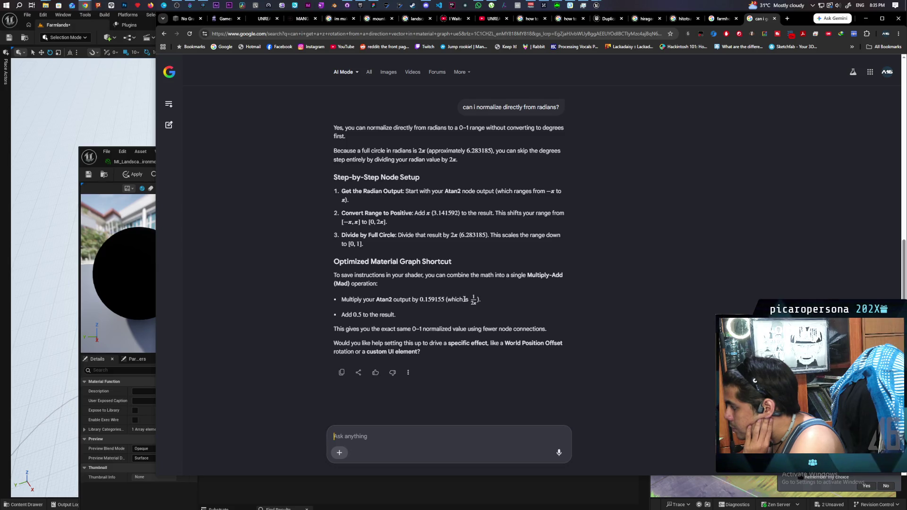
Step: Leave the AI Mode answer about normalizing Atan2 radians and bring the Unreal material editor forward
{"action": "left_click", "coordinate": [132, 314]}
Step: Add an Add node wired to the Arctangent2 output
{"action": "mouse_move", "coordinate": [455, 343]}
{"action": "left_mouse_down"}
{"action": "mouse_move", "coordinate": [361, 308]}
{"action": "mouse_move", "coordinate": [350, 293]}
{"action": "left_mouse_up"}
{"action": "left_click_drag", "start_coordinate": [404, 283], "coordinate": [412, 291]}
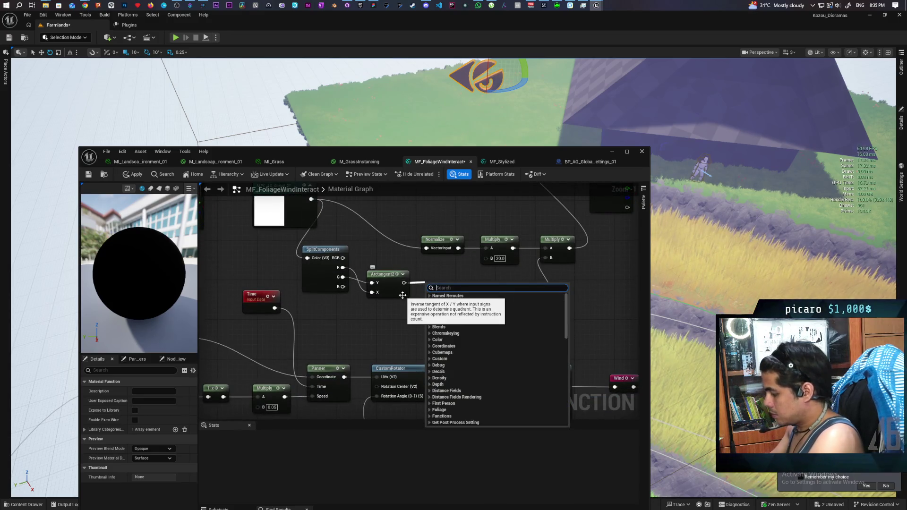
{"action": "type", "text": "pi"}
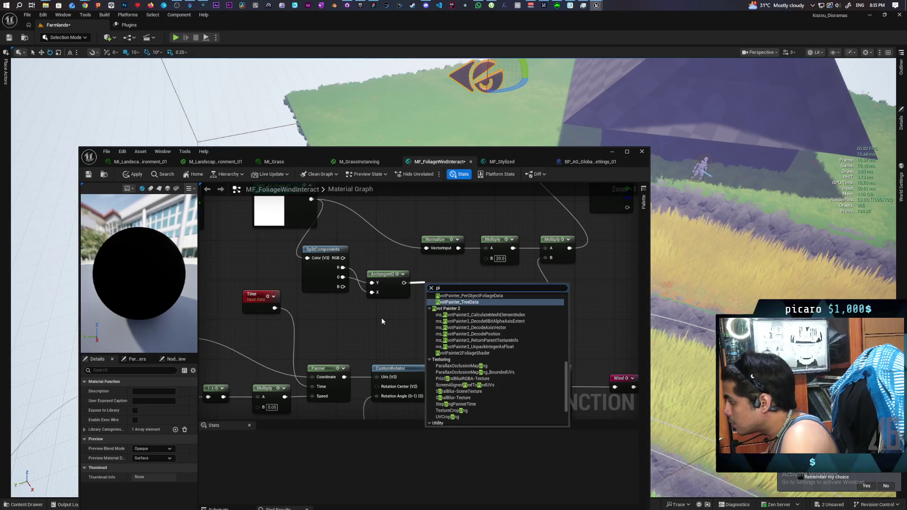
{"action": "left_click", "coordinate": [388, 319]}
{"action": "left_click_drag", "start_coordinate": [404, 283], "coordinate": [431, 301]}
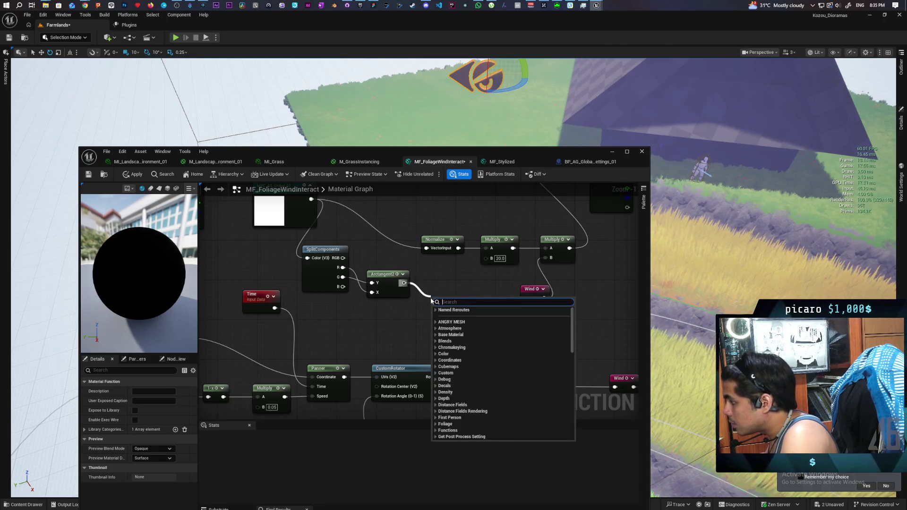
{"action": "type", "text": "add"}
{"action": "key", "text": "Return"}
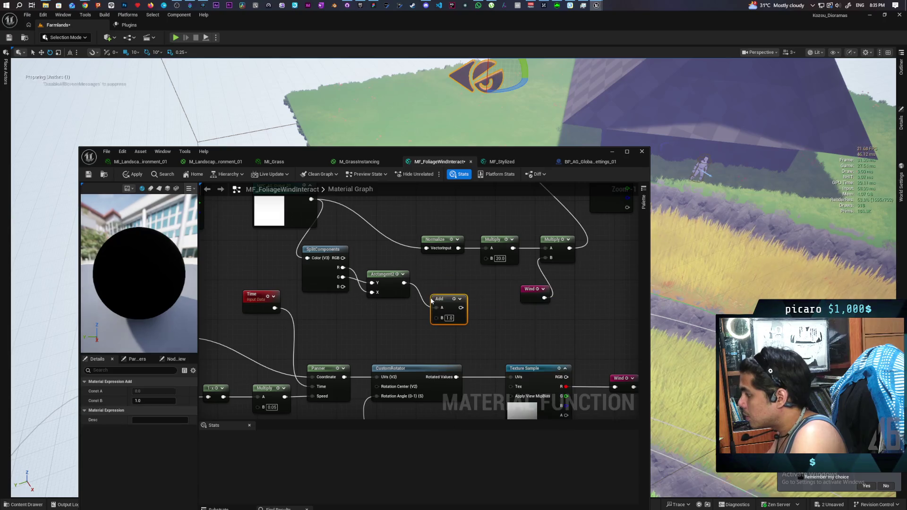
Step: Feed a Pi node into the Add node's B input and move it to the left
{"action": "left_click_drag", "start_coordinate": [442, 321], "coordinate": [409, 324]}
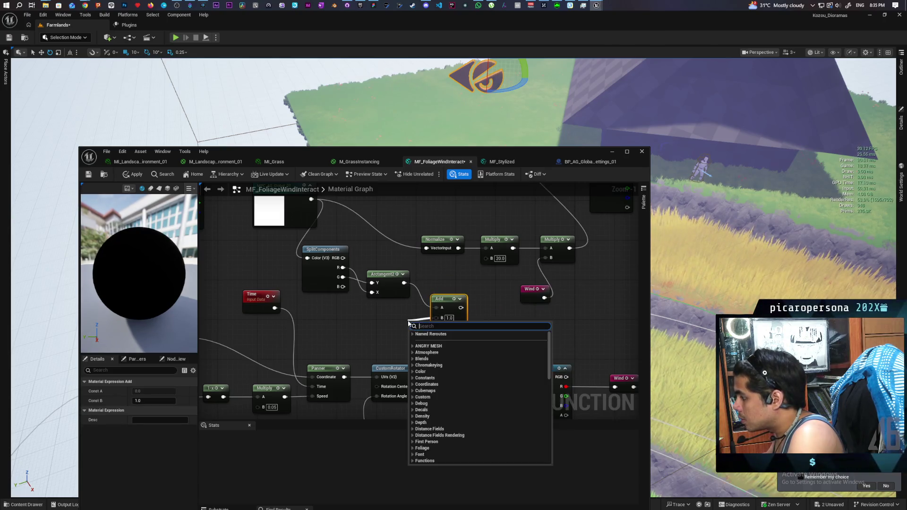
{"action": "type", "text": "pi"}
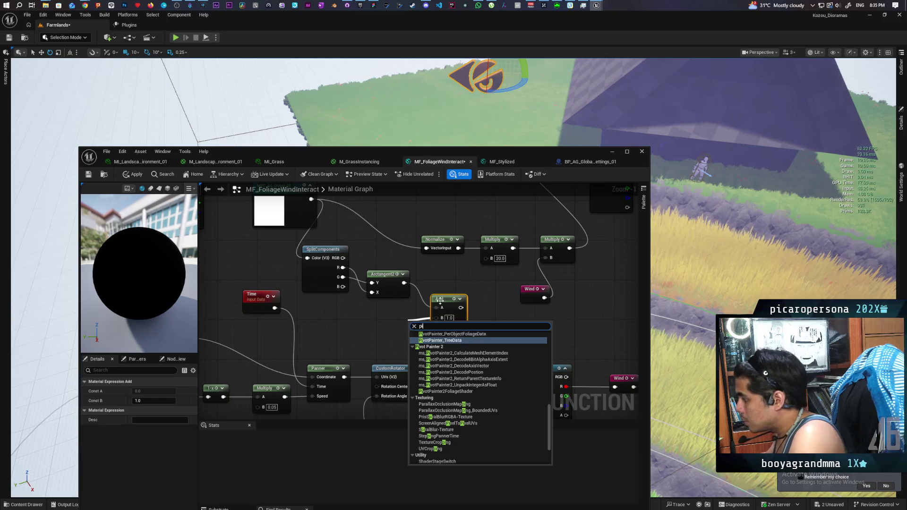
{"action": "scroll", "coordinate": [518, 379], "scroll_direction": "down", "scroll_amount": 3}
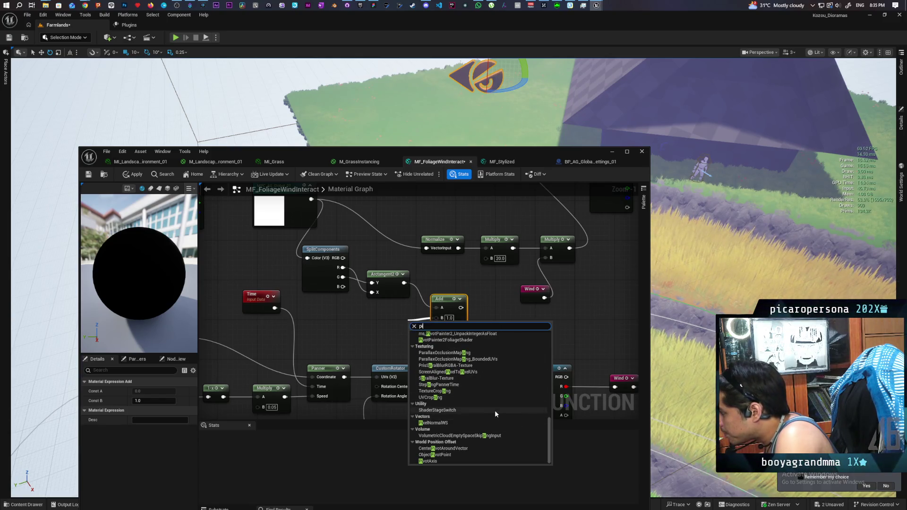
{"action": "scroll", "coordinate": [495, 415], "scroll_direction": "up", "scroll_amount": 5}
{"action": "scroll", "coordinate": [495, 412], "scroll_direction": "up", "scroll_amount": 3}
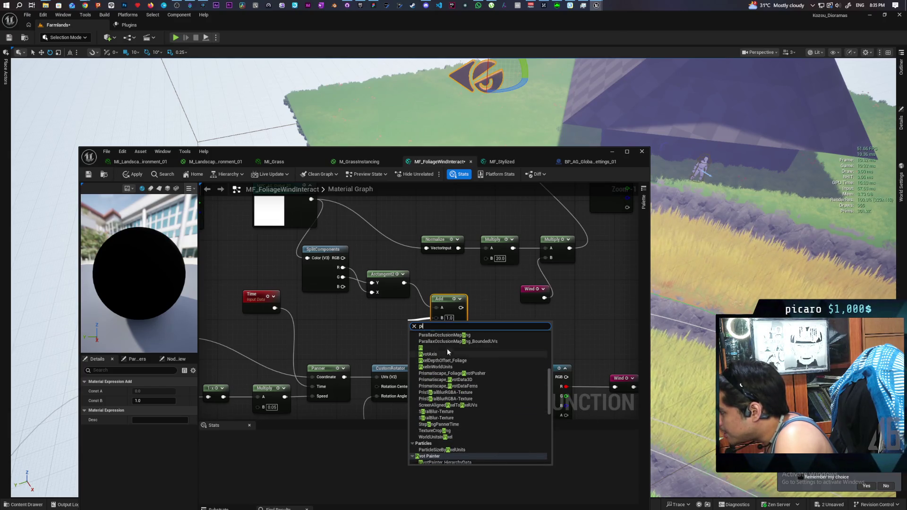
{"action": "left_click", "coordinate": [447, 348]}
{"action": "left_click_drag", "start_coordinate": [395, 324], "coordinate": [371, 321]}
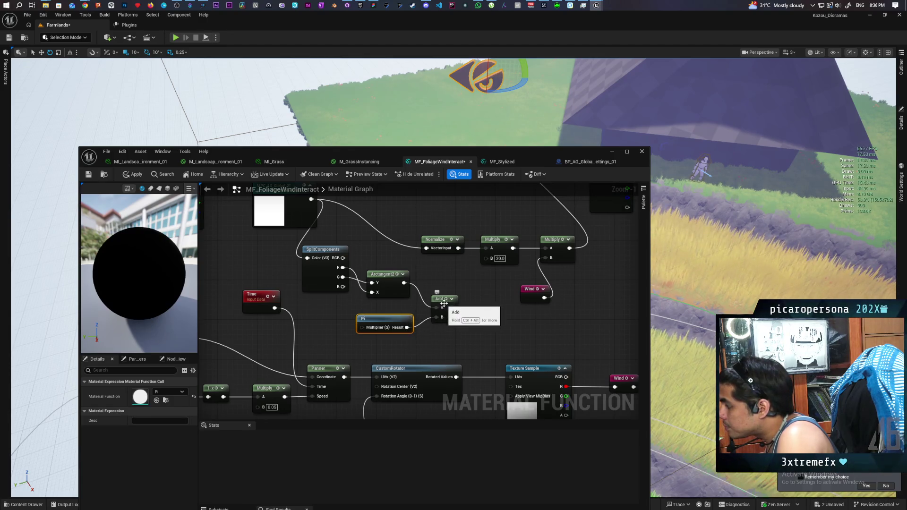
Step: Reposition the Add node beside Arctangent2 and duplicate the Pi node below the original
{"action": "mouse_move", "coordinate": [444, 303]}
{"action": "left_mouse_down"}
{"action": "mouse_move", "coordinate": [439, 284]}
{"action": "mouse_move", "coordinate": [387, 289]}
{"action": "mouse_move", "coordinate": [410, 322]}
{"action": "left_mouse_up"}
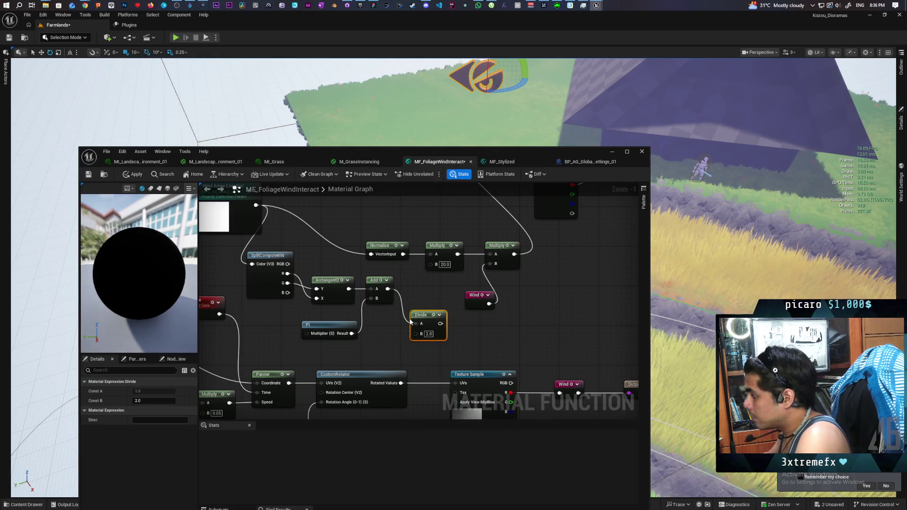
{"action": "left_click", "coordinate": [325, 327]}
{"action": "key", "text": "ctrl+c"}
{"action": "key", "text": "ctrl+v"}
{"action": "left_click", "coordinate": [318, 356]}
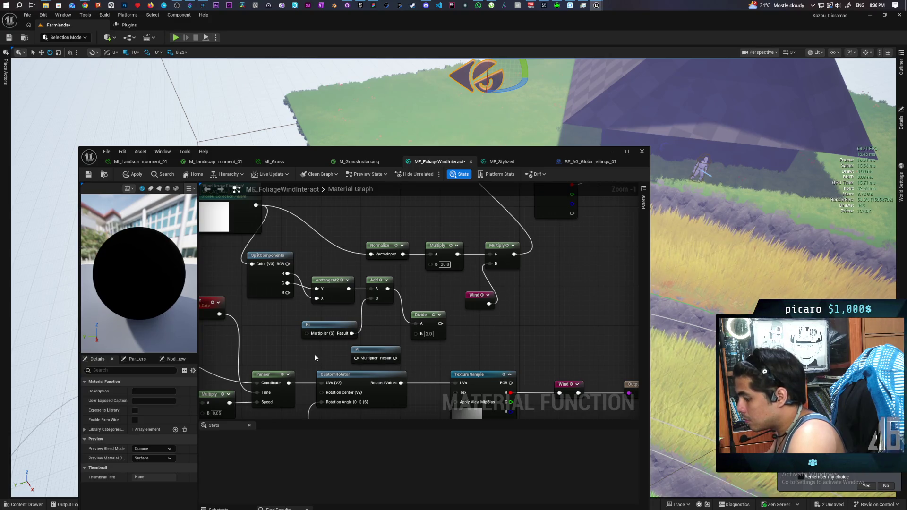
Step: Wire a Constant of 2 into the second Pi's multiplier and connect the Divide result to Rotation Angle
{"action": "left_click", "coordinate": [315, 354]}
{"action": "type", "text": "2"}
{"action": "key", "text": "Return"}
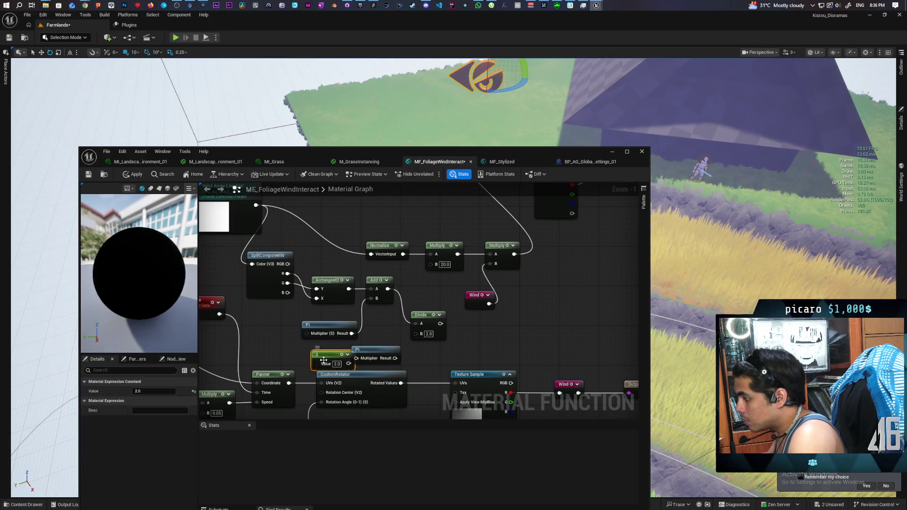
{"action": "mouse_move", "coordinate": [323, 358]}
{"action": "left_mouse_down"}
{"action": "mouse_move", "coordinate": [314, 352]}
{"action": "mouse_move", "coordinate": [356, 358]}
{"action": "mouse_move", "coordinate": [421, 334]}
{"action": "left_mouse_up"}
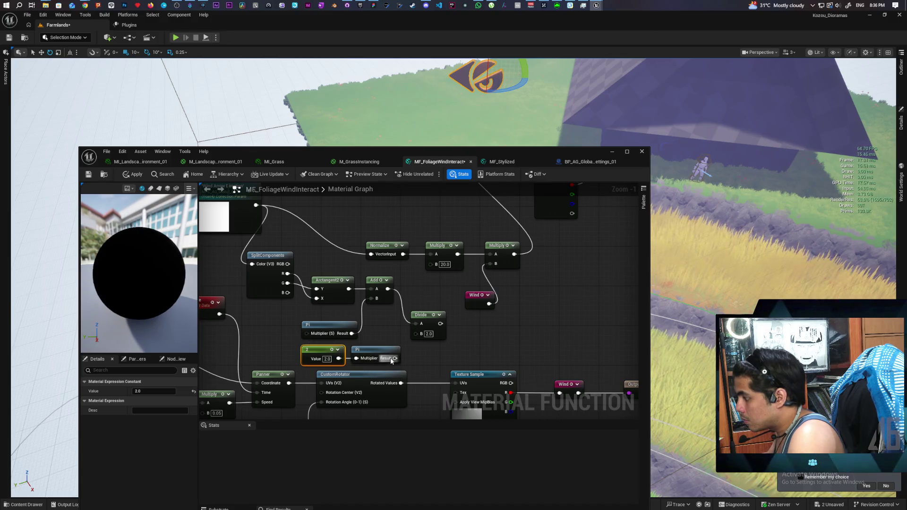
{"action": "scroll", "coordinate": [422, 332], "scroll_direction": "down", "scroll_amount": 1}
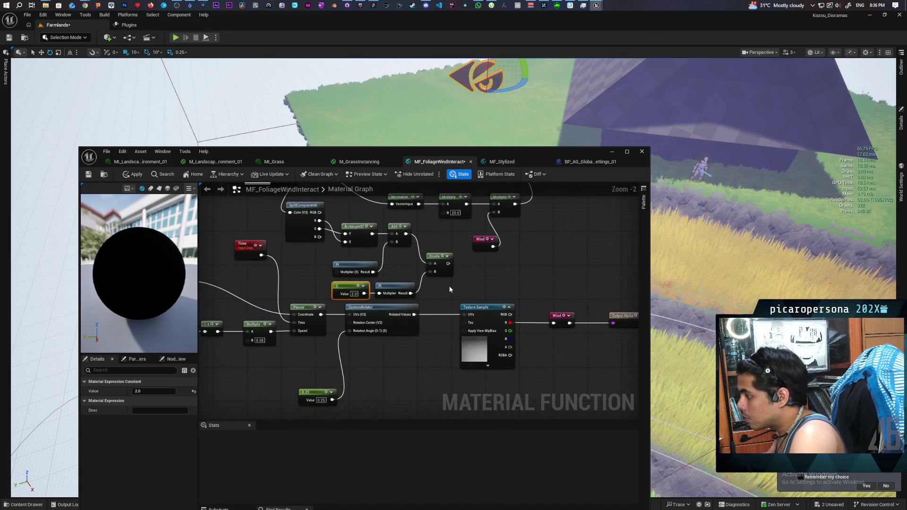
{"action": "mouse_move", "coordinate": [448, 263]}
{"action": "left_mouse_down"}
{"action": "mouse_move", "coordinate": [457, 297]}
{"action": "mouse_move", "coordinate": [350, 331]}
{"action": "left_mouse_up"}
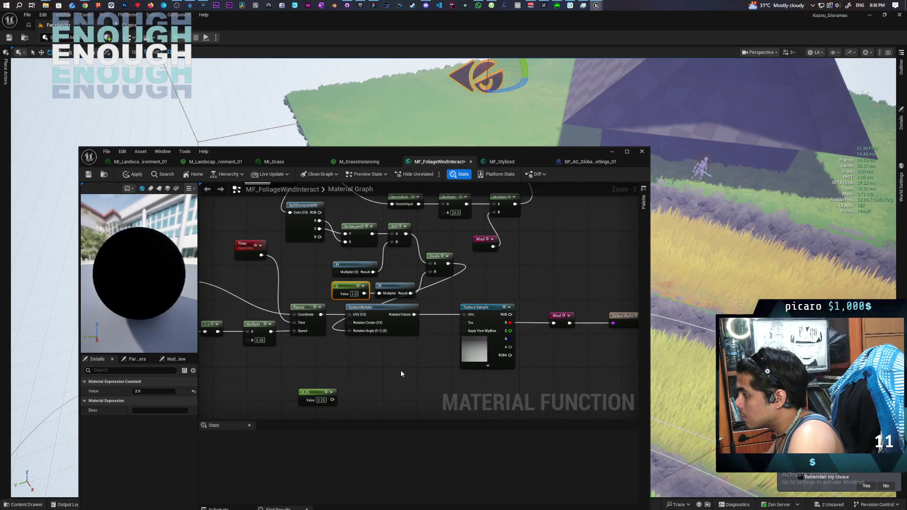
Step: Apply the material and test-rotate the wind arrow by -50 and 30 degrees, then back
{"action": "left_click", "coordinate": [130, 174]}
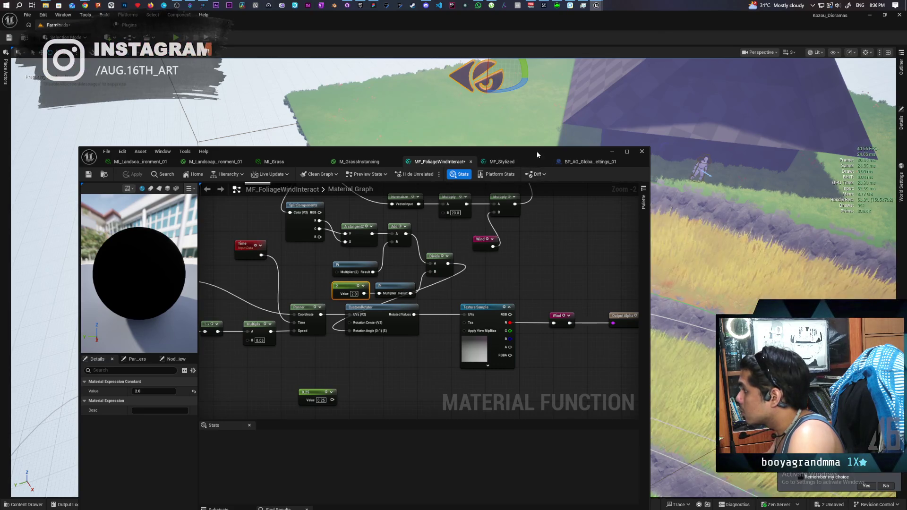
{"action": "left_click_drag", "start_coordinate": [537, 152], "coordinate": [531, 296]}
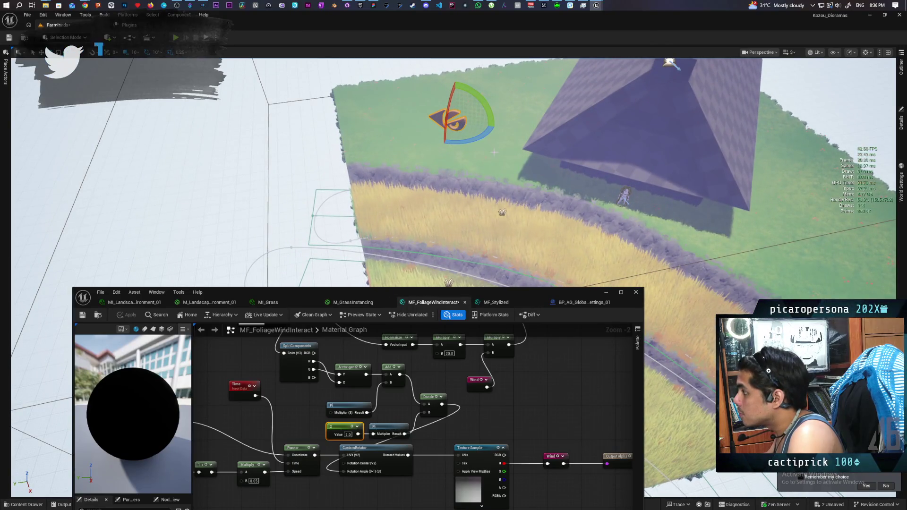
{"action": "mouse_move", "coordinate": [466, 141]}
{"action": "left_mouse_down"}
{"action": "mouse_move", "coordinate": [425, 121]}
{"action": "mouse_move", "coordinate": [410, 128]}
{"action": "mouse_move", "coordinate": [410, 138]}
{"action": "left_mouse_up"}
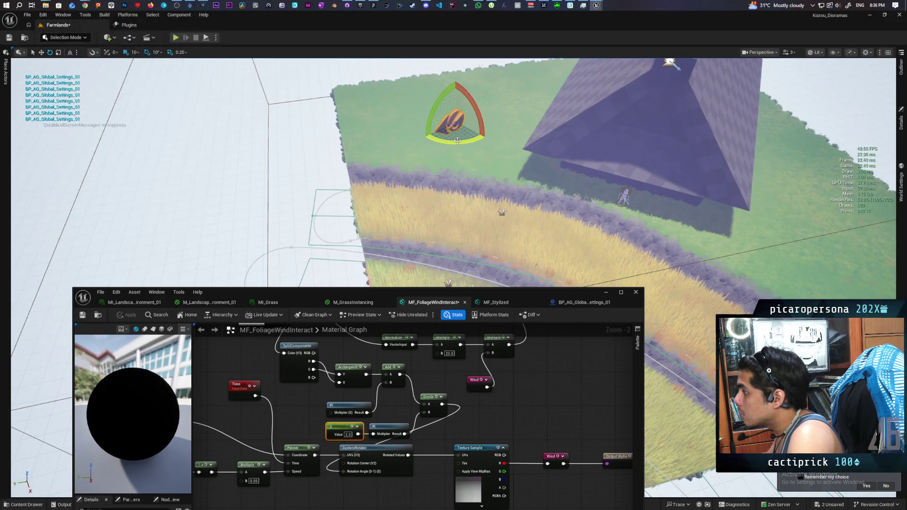
{"action": "left_click_drag", "start_coordinate": [457, 141], "coordinate": [423, 137]}
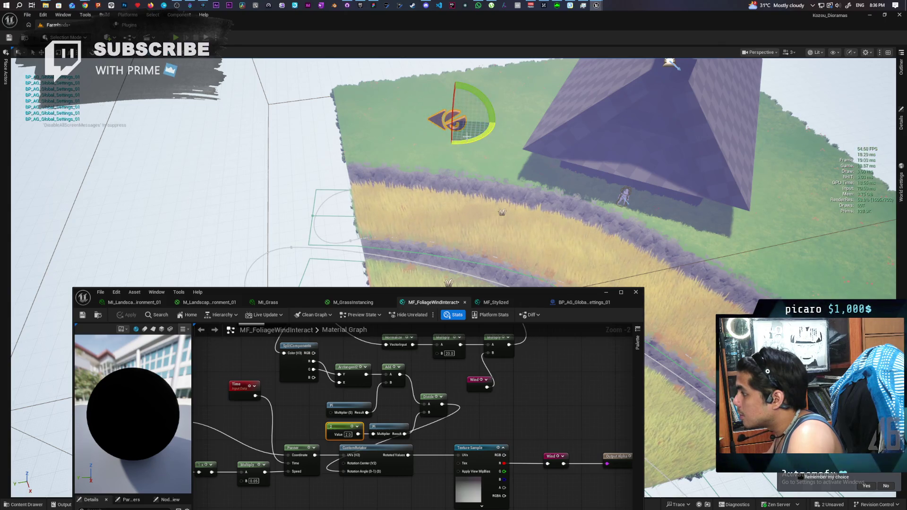
{"action": "left_click_drag", "start_coordinate": [480, 135], "coordinate": [473, 137]}
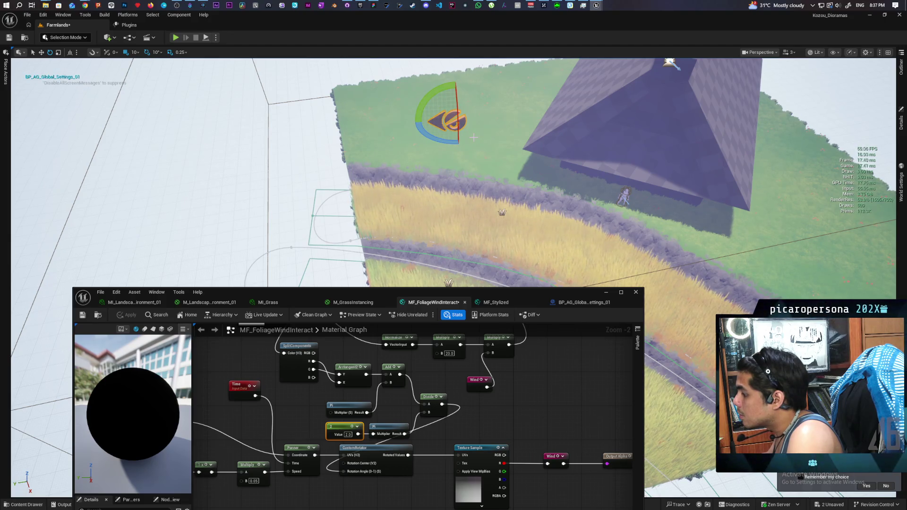
{"action": "mouse_move", "coordinate": [323, 405]}
{"action": "left_mouse_down"}
{"action": "mouse_move", "coordinate": [434, 301]}
{"action": "mouse_move", "coordinate": [468, 363]}
{"action": "mouse_move", "coordinate": [478, 362]}
{"action": "mouse_move", "coordinate": [457, 376]}
{"action": "left_mouse_up"}
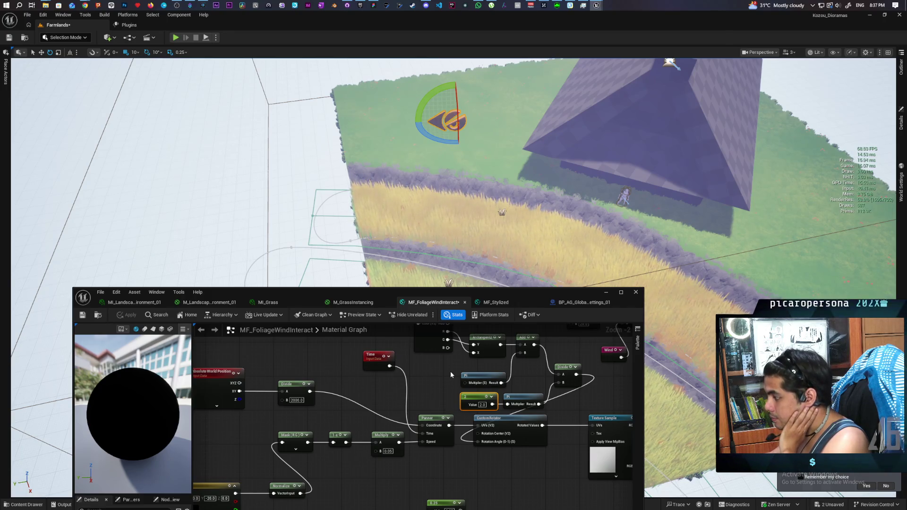
Step: Review the Wind Arrow Direction nodes in the graph, then minimize the material editor
{"action": "left_click_drag", "start_coordinate": [373, 389], "coordinate": [365, 388]}
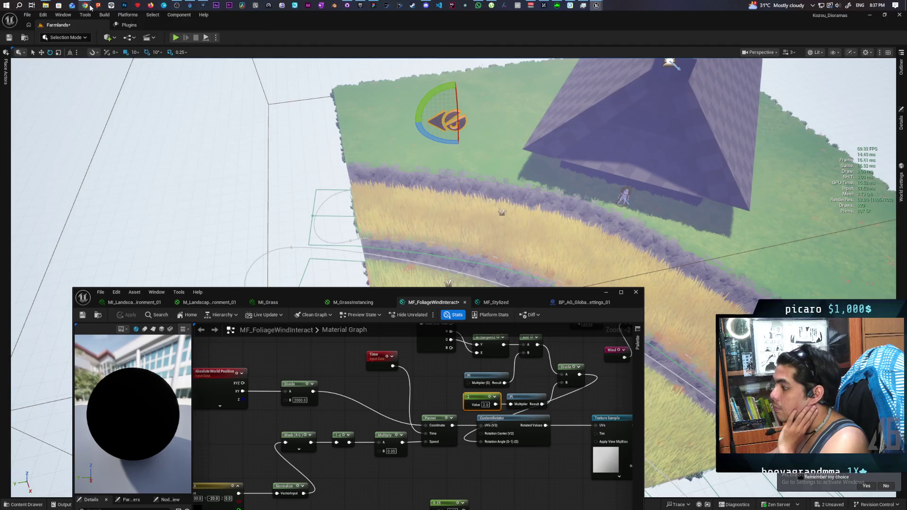
{"action": "mouse_move", "coordinate": [91, 7]}
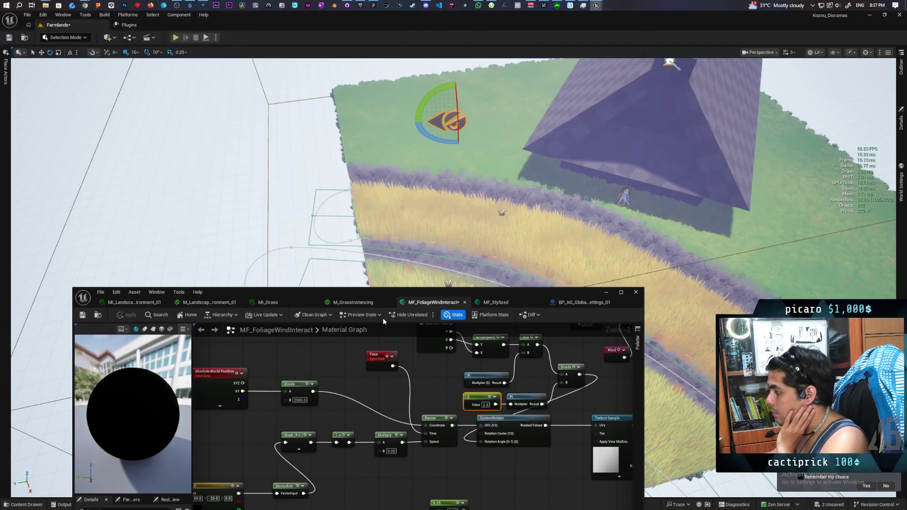
{"action": "mouse_move", "coordinate": [519, 474]}
{"action": "left_mouse_down"}
{"action": "mouse_move", "coordinate": [479, 461]}
{"action": "mouse_move", "coordinate": [514, 461]}
{"action": "mouse_move", "coordinate": [514, 486]}
{"action": "left_mouse_up"}
{"action": "scroll", "coordinate": [514, 486], "scroll_direction": "down", "scroll_amount": 2}
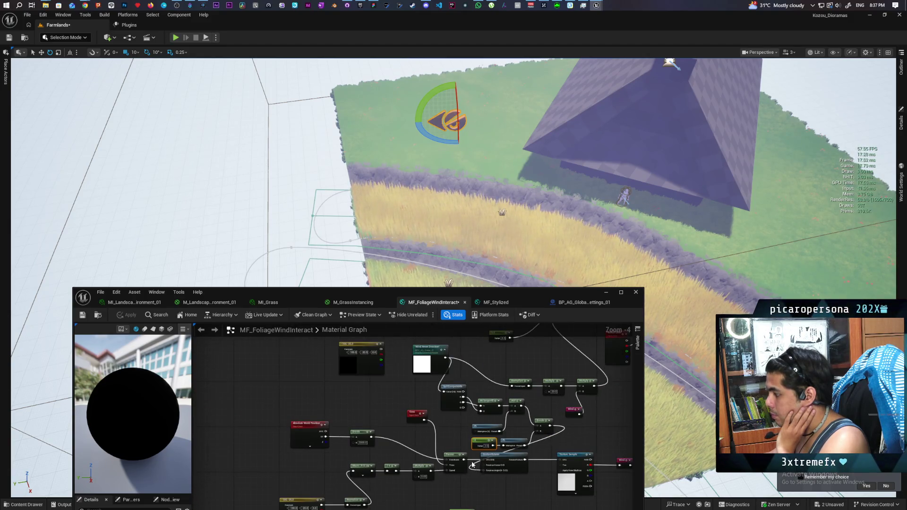
{"action": "left_click_drag", "start_coordinate": [441, 432], "coordinate": [429, 413]}
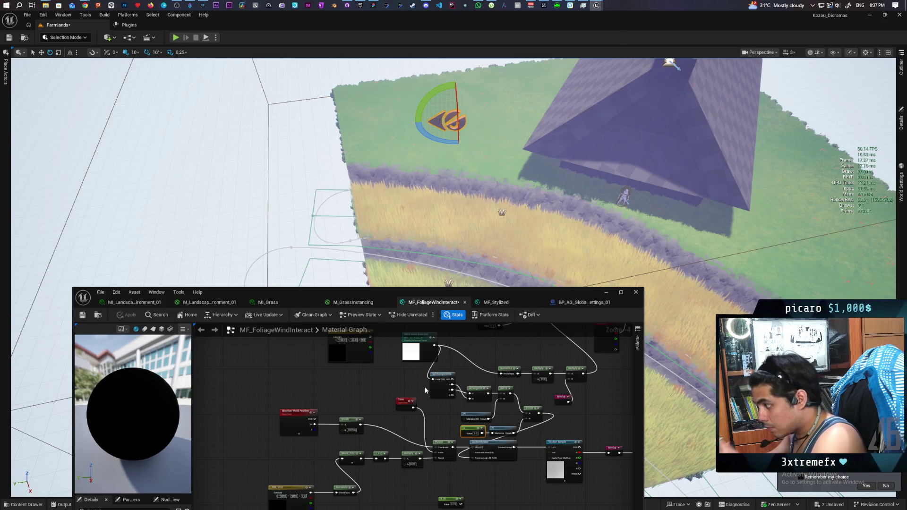
{"action": "scroll", "coordinate": [443, 412], "scroll_direction": "up", "scroll_amount": 1}
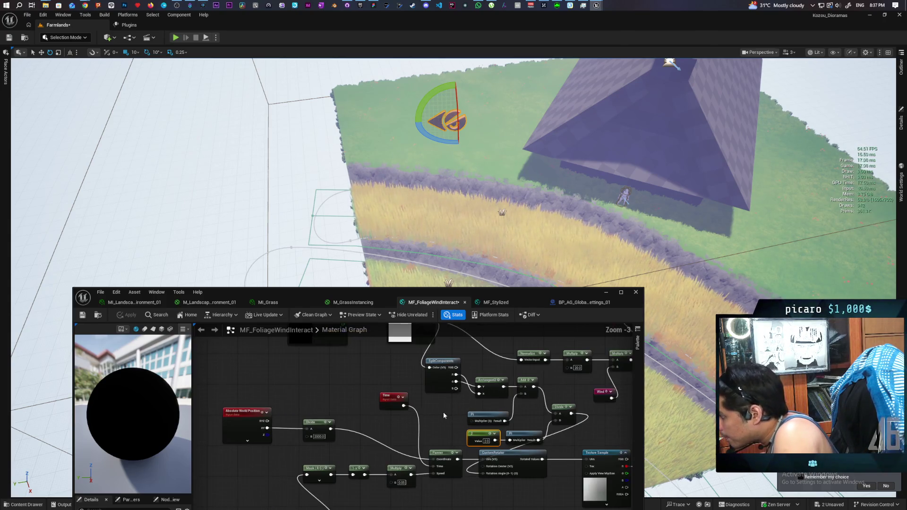
{"action": "mouse_move", "coordinate": [377, 367]}
{"action": "left_mouse_down"}
{"action": "mouse_move", "coordinate": [444, 387]}
{"action": "mouse_move", "coordinate": [429, 407]}
{"action": "left_mouse_up"}
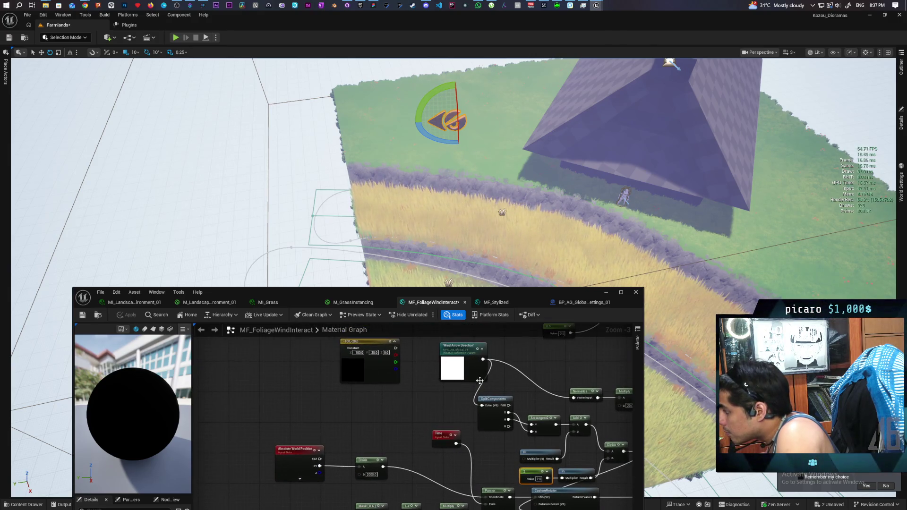
{"action": "left_click_drag", "start_coordinate": [482, 362], "coordinate": [336, 414]}
{"action": "left_click", "coordinate": [313, 401]}
{"action": "mouse_move", "coordinate": [393, 406]}
{"action": "left_mouse_down"}
{"action": "mouse_move", "coordinate": [374, 387]}
{"action": "mouse_move", "coordinate": [379, 397]}
{"action": "mouse_move", "coordinate": [383, 378]}
{"action": "mouse_move", "coordinate": [379, 394]}
{"action": "left_mouse_up"}
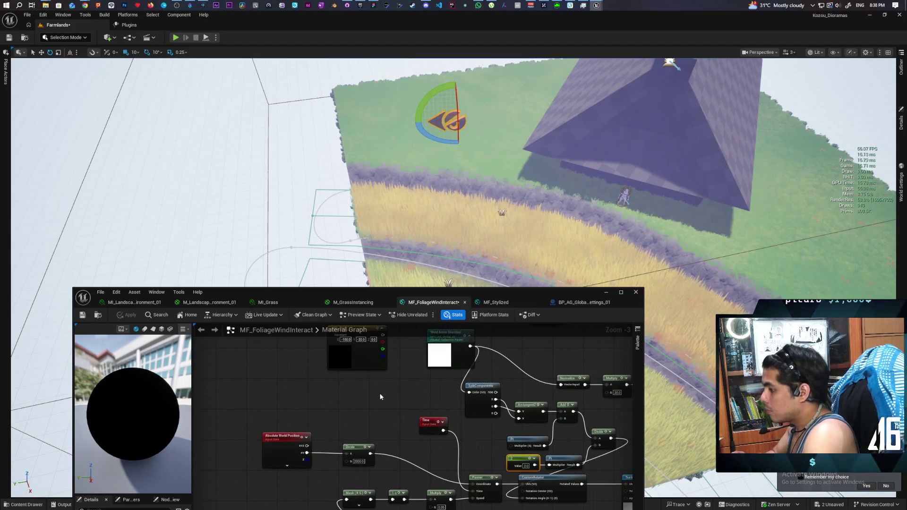
{"action": "left_click_drag", "start_coordinate": [382, 396], "coordinate": [375, 372]}
{"action": "left_click", "coordinate": [606, 292]}
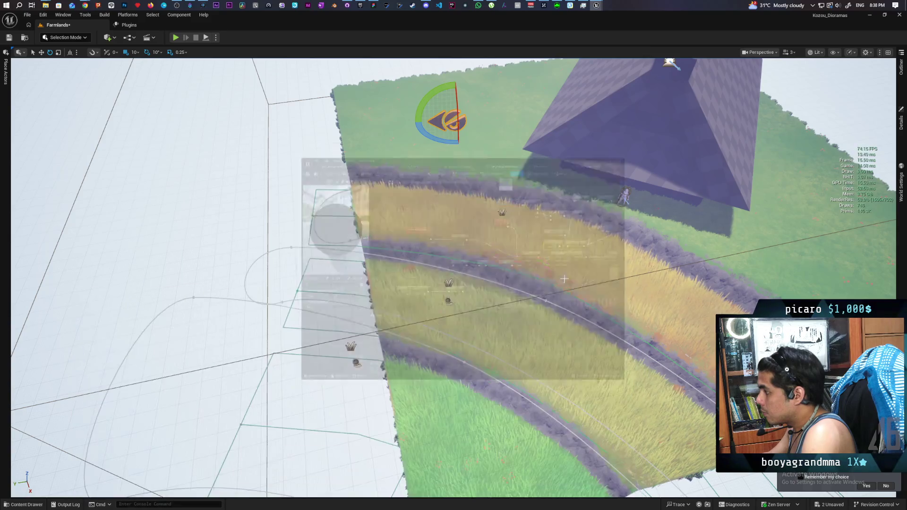
Step: Search Google for 'how to rotate panner direction ue5' and open the r/unrealengine Reddit result
{"action": "mouse_move", "coordinate": [85, 5]}
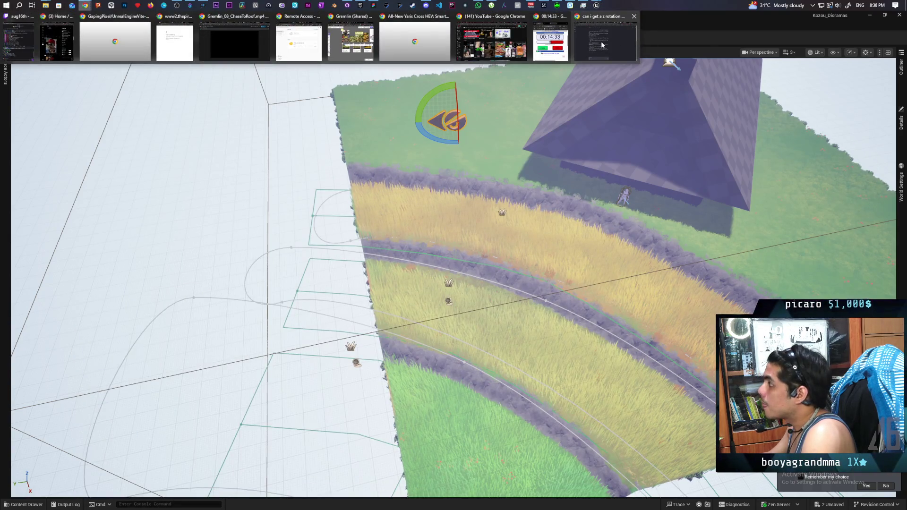
{"action": "mouse_move", "coordinate": [601, 41]}
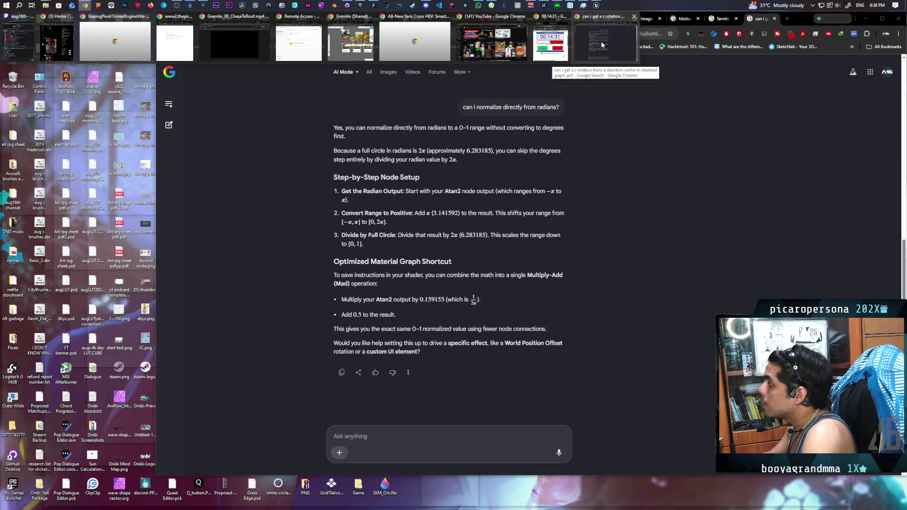
{"action": "left_click", "coordinate": [601, 41]}
{"action": "left_click", "coordinate": [562, 33]}
{"action": "type", "text": "how t"}
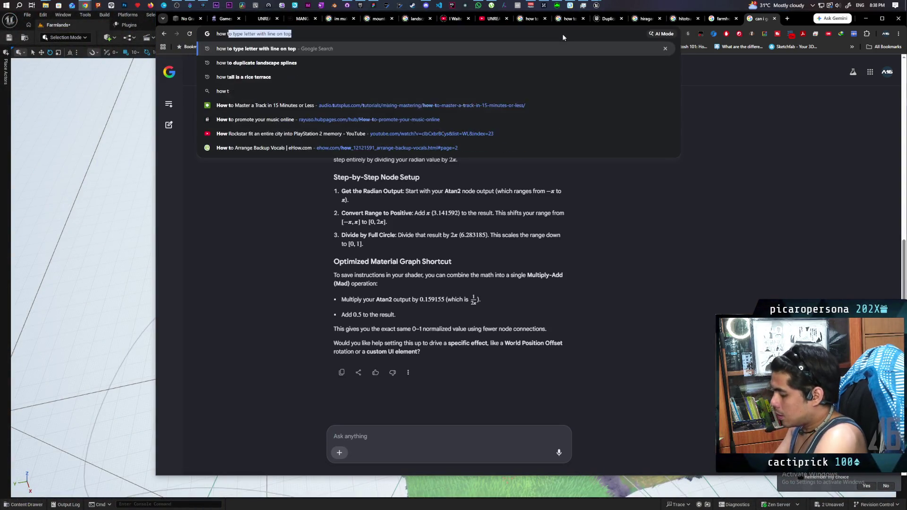
{"action": "type", "text": "o rotate pann"}
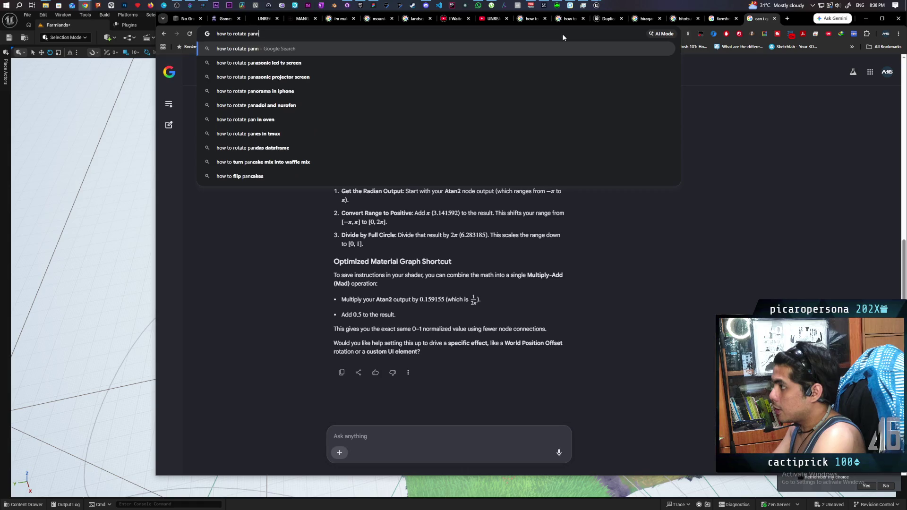
{"action": "type", "text": "er direction ue5"}
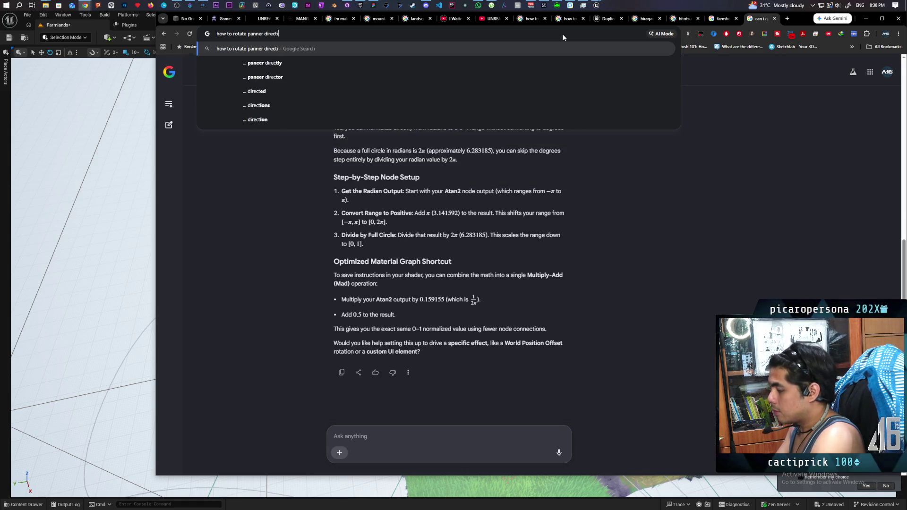
{"action": "key", "text": "Return"}
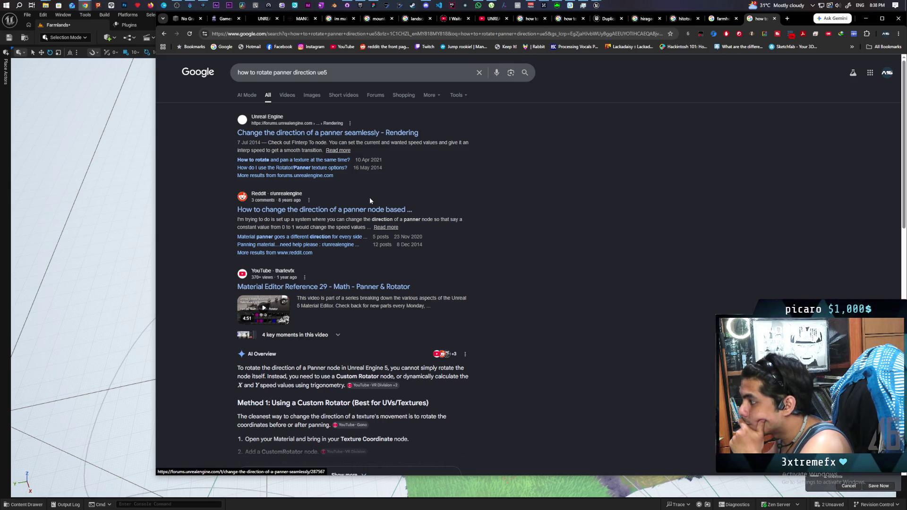
{"action": "left_click", "coordinate": [369, 209]}
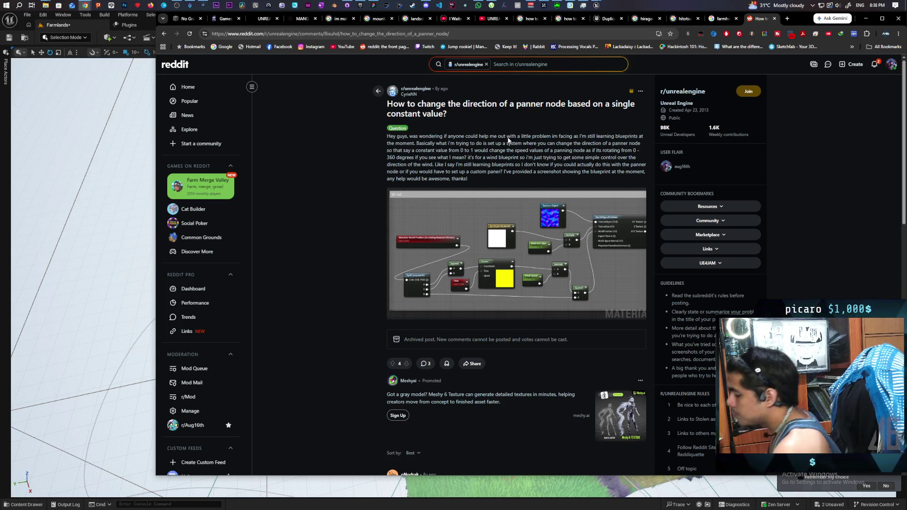
Step: Scroll down to the thread's comments and open the linked Imgur example material graph
{"action": "scroll", "coordinate": [463, 249], "scroll_direction": "down", "scroll_amount": 2}
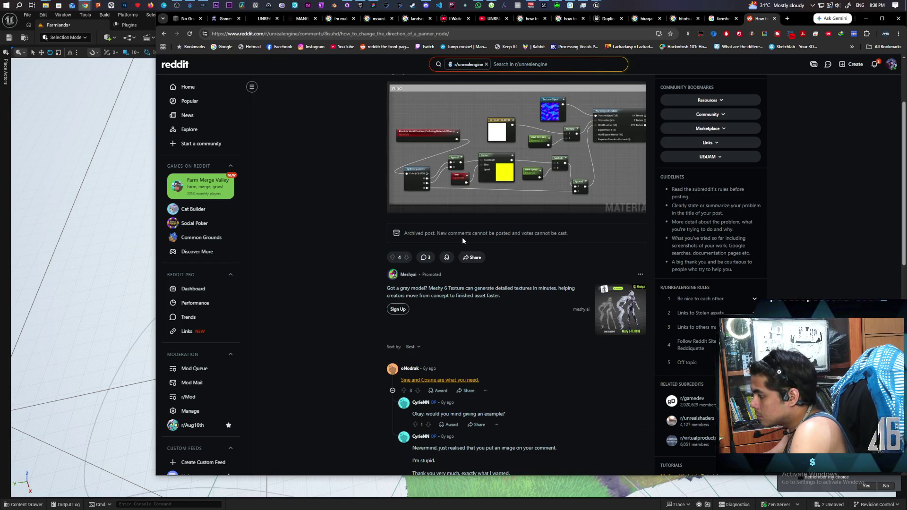
{"action": "scroll", "coordinate": [462, 236], "scroll_direction": "down", "scroll_amount": 2}
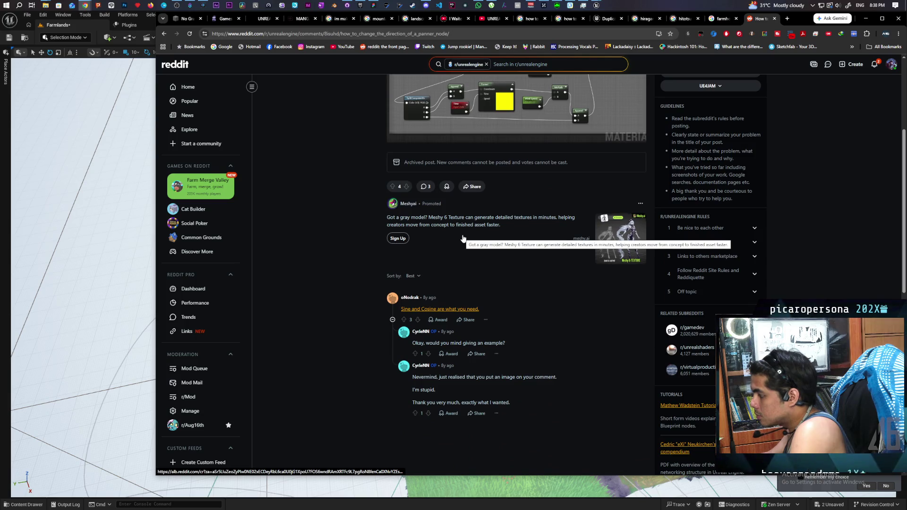
{"action": "left_click", "coordinate": [439, 310]}
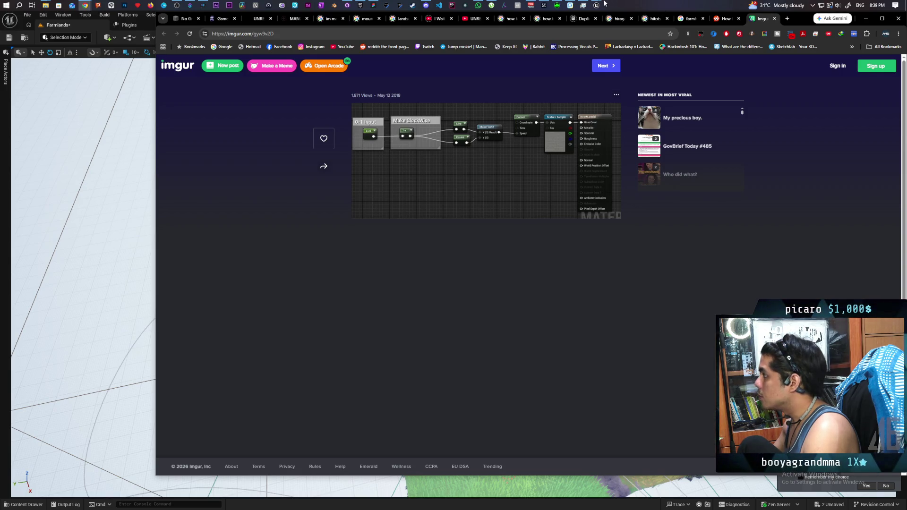
Step: Leave the Imgur reference image and return to the Unreal Editor
{"action": "mouse_move", "coordinate": [596, 5]}
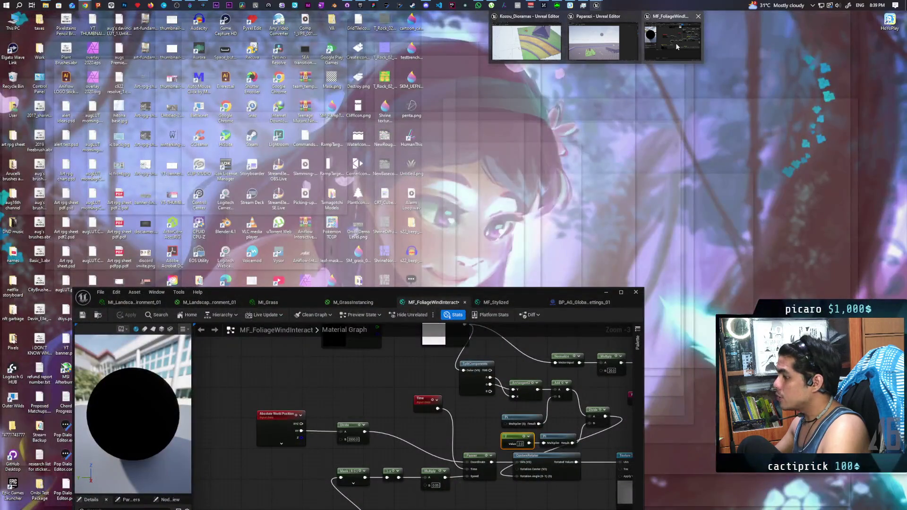
{"action": "left_click", "coordinate": [676, 45]}
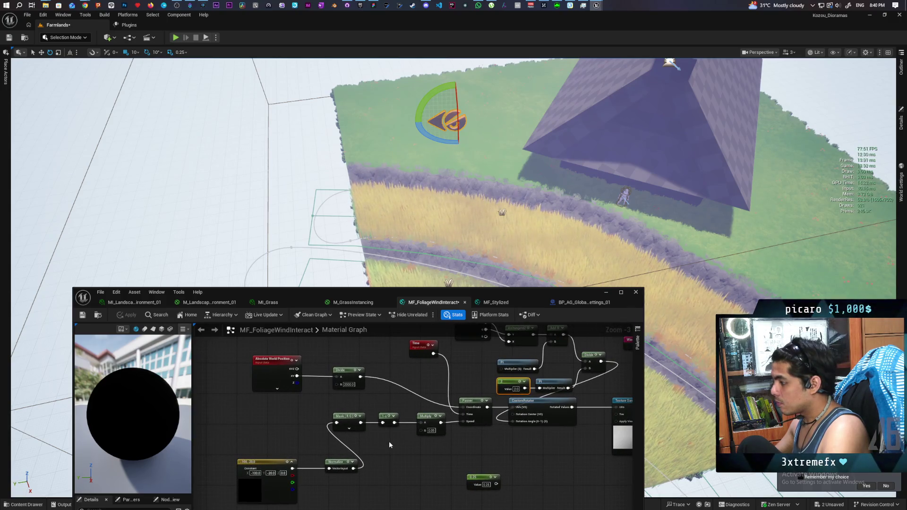
Step: Connect the Wind Arrow Direction output to the lower node chain and apply the material
{"action": "mouse_move", "coordinate": [392, 444]}
{"action": "left_mouse_down"}
{"action": "mouse_move", "coordinate": [374, 461]}
{"action": "mouse_move", "coordinate": [360, 456]}
{"action": "left_mouse_up"}
{"action": "scroll", "coordinate": [367, 455], "scroll_direction": "down", "scroll_amount": 1}
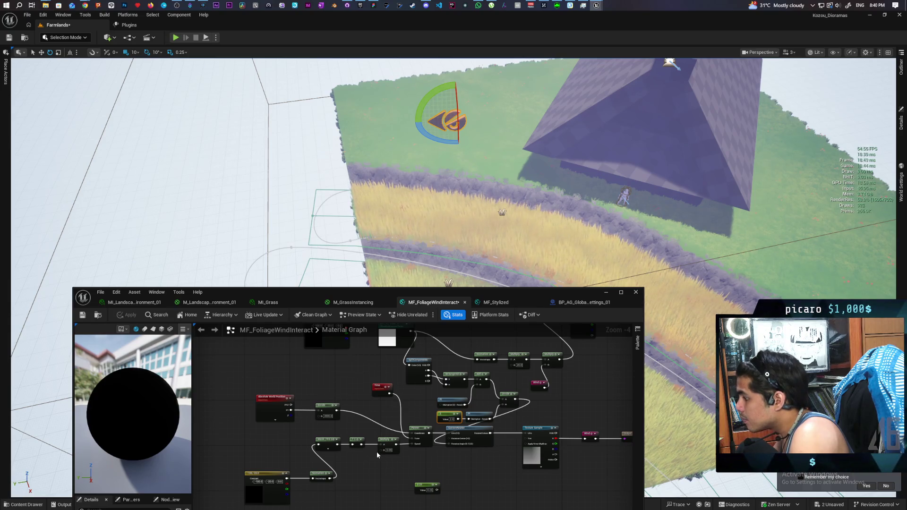
{"action": "left_click_drag", "start_coordinate": [413, 403], "coordinate": [415, 419]}
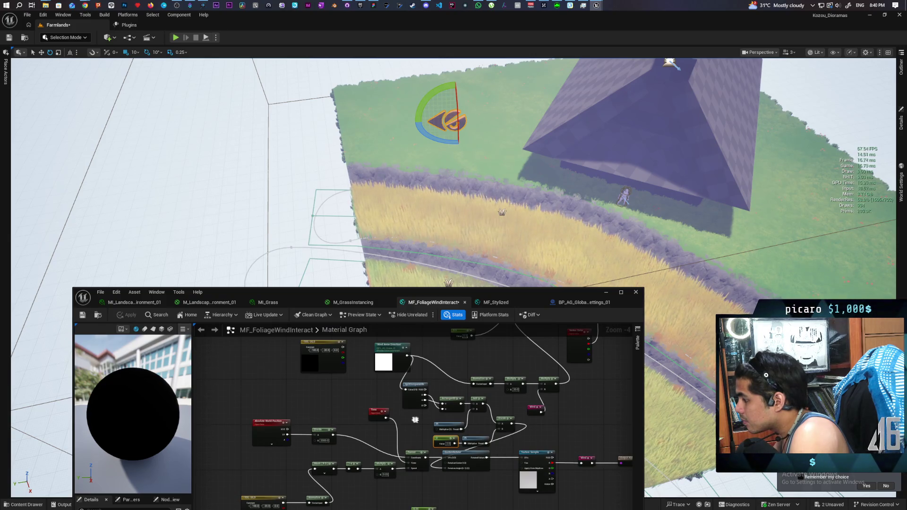
{"action": "left_click_drag", "start_coordinate": [406, 355], "coordinate": [313, 503]}
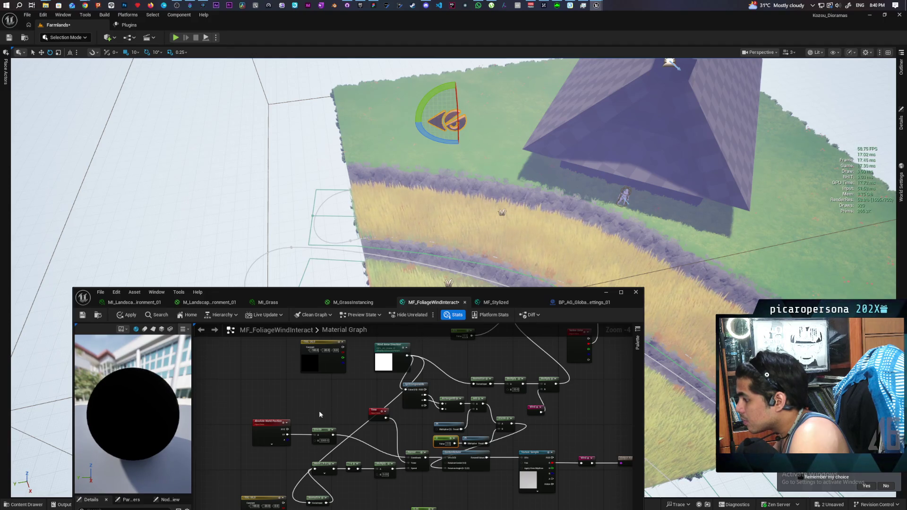
{"action": "left_click", "coordinate": [127, 314]}
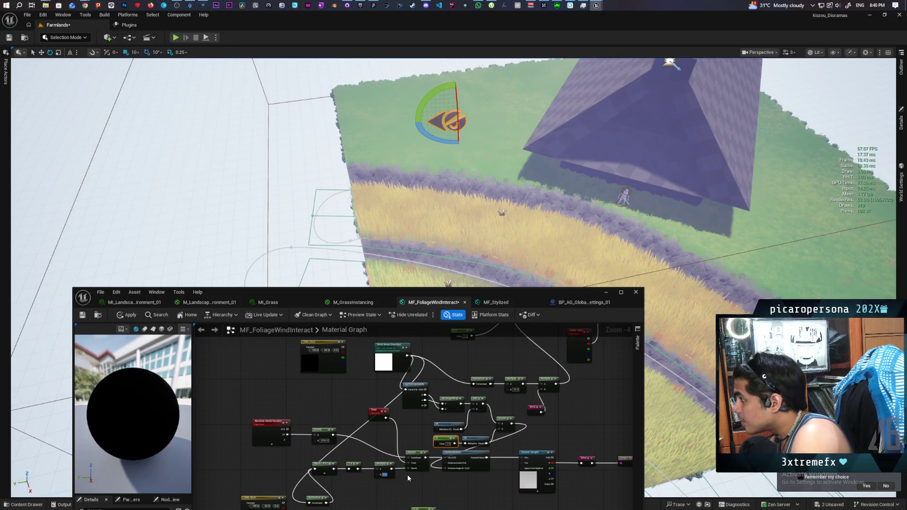
{"action": "left_click", "coordinate": [127, 314]}
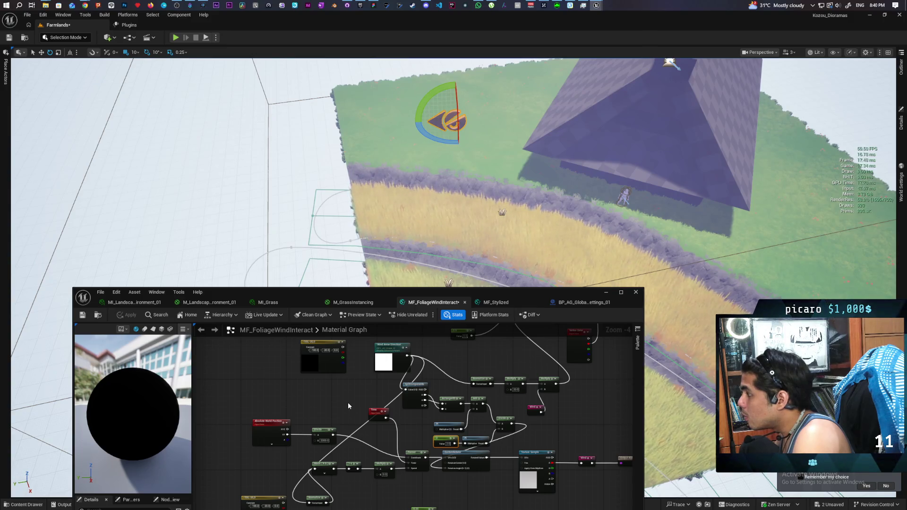
Step: Zoom to the Multiply node and select its B value field
{"action": "scroll", "coordinate": [454, 170], "scroll_direction": "up", "scroll_amount": 10}
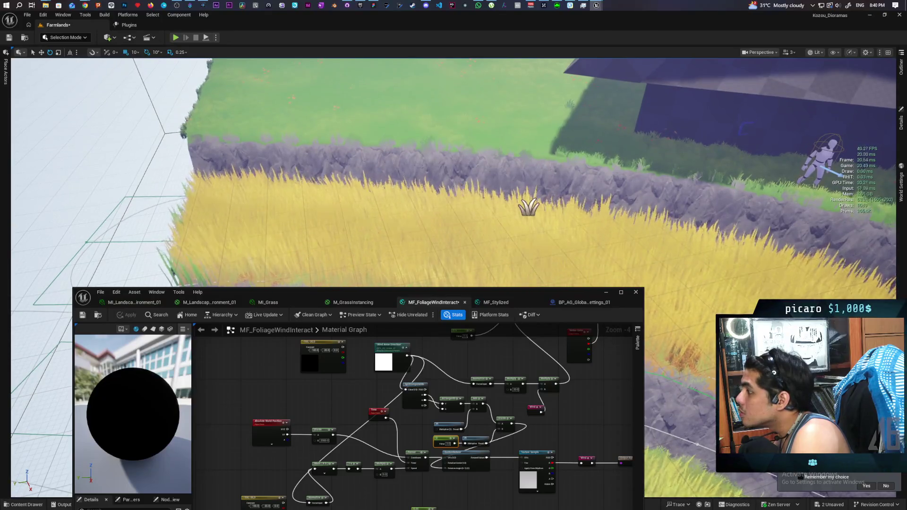
{"action": "scroll", "coordinate": [453, 170], "scroll_direction": "down", "scroll_amount": 5}
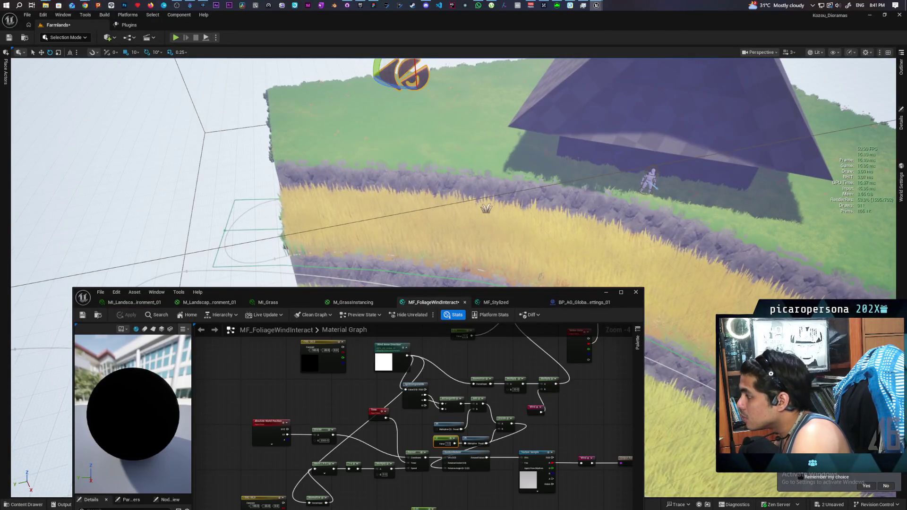
{"action": "left_click", "coordinate": [387, 475]}
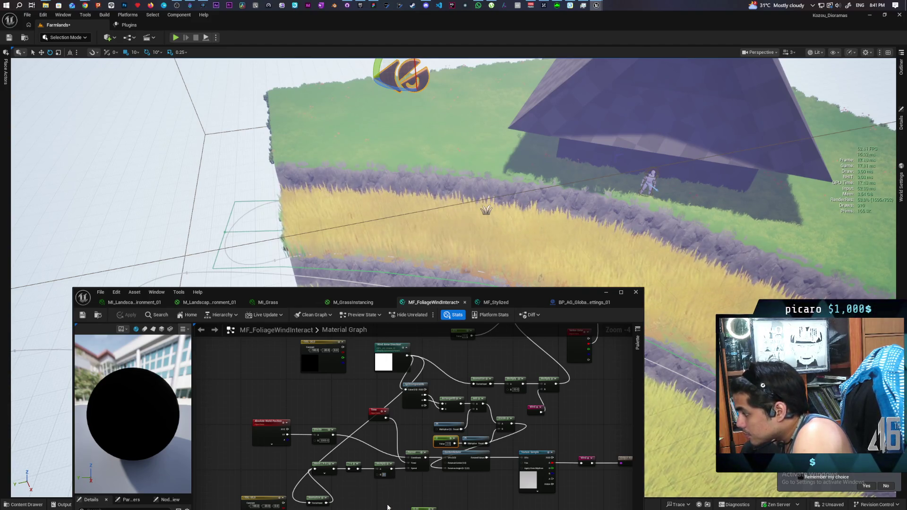
Step: Set the Multiply node's B to 0.1, save, and apply the recompiled material to the grass
{"action": "key", "text": "Return"}
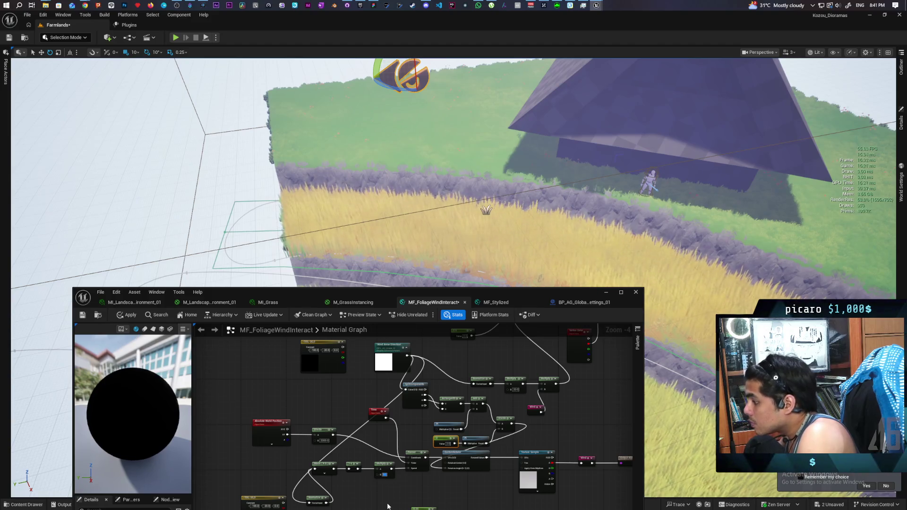
{"action": "left_click", "coordinate": [131, 315]}
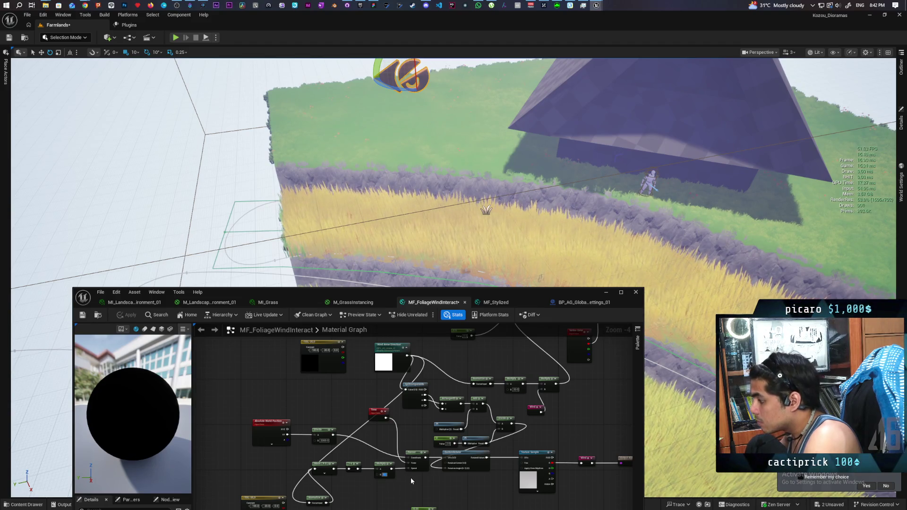
{"action": "type", "text": ".1"}
{"action": "key", "text": "Return"}
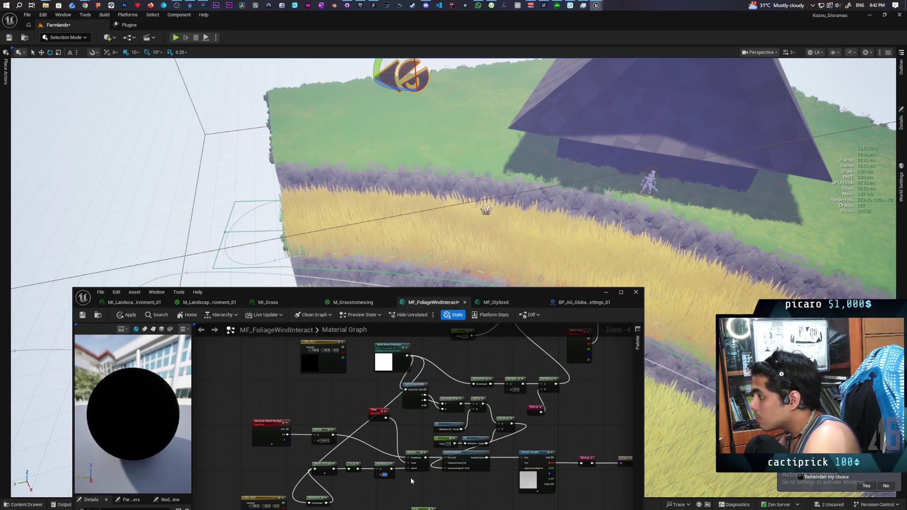
{"action": "key", "text": "ctrl+s"}
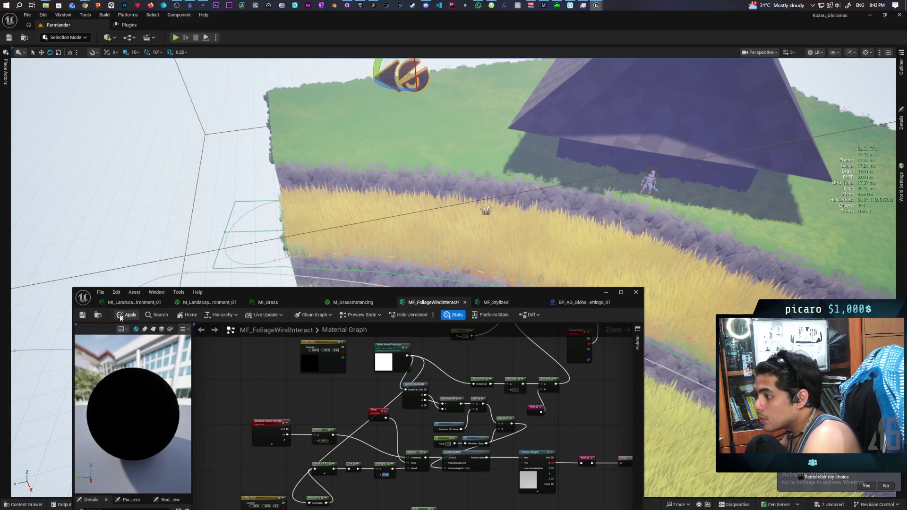
{"action": "left_click", "coordinate": [121, 316]}
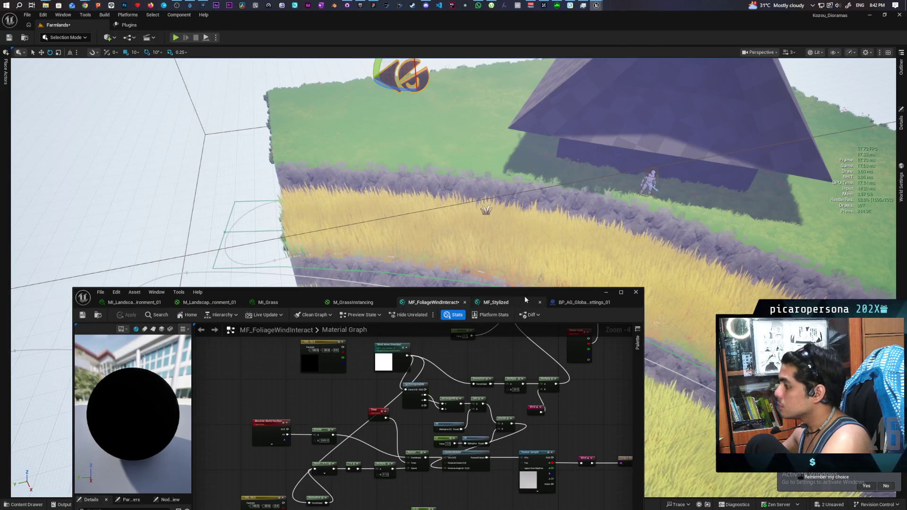
{"action": "left_click_drag", "start_coordinate": [525, 299], "coordinate": [535, 328]}
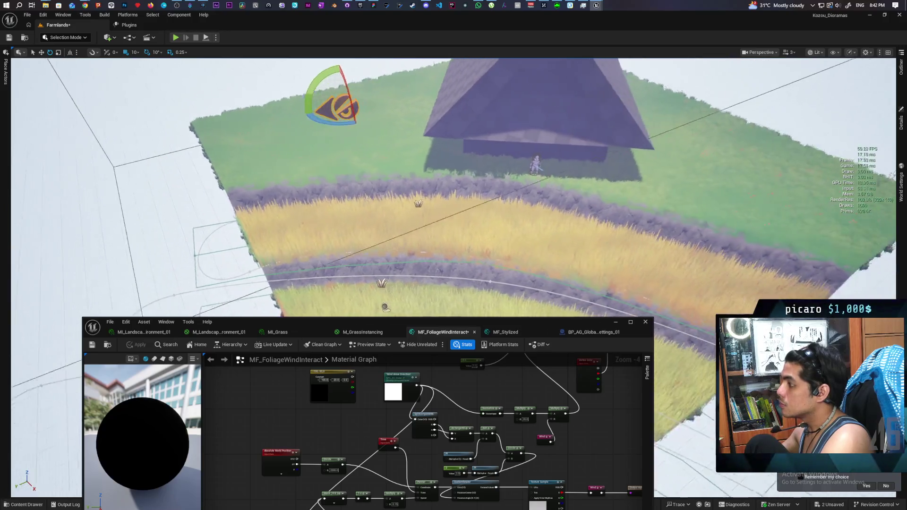
Step: Turn the wind settings actor to -70 then 100 degrees yaw, then raise the material editor
{"action": "mouse_move", "coordinate": [331, 122]}
{"action": "left_mouse_down"}
{"action": "mouse_move", "coordinate": [308, 117]}
{"action": "mouse_move", "coordinate": [324, 132]}
{"action": "mouse_move", "coordinate": [356, 128]}
{"action": "mouse_move", "coordinate": [348, 127]}
{"action": "left_mouse_up"}
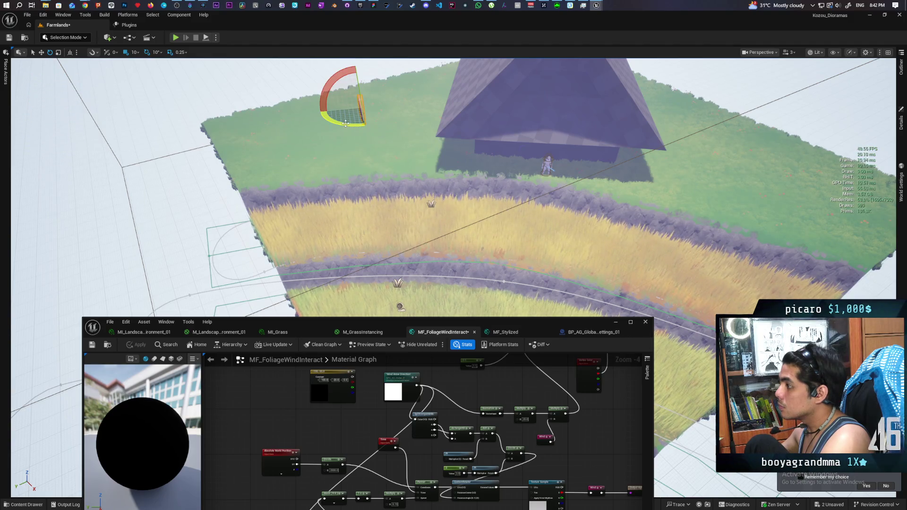
{"action": "mouse_move", "coordinate": [345, 124]}
{"action": "left_mouse_down"}
{"action": "mouse_move", "coordinate": [354, 119]}
{"action": "mouse_move", "coordinate": [321, 125]}
{"action": "mouse_move", "coordinate": [321, 110]}
{"action": "left_mouse_up"}
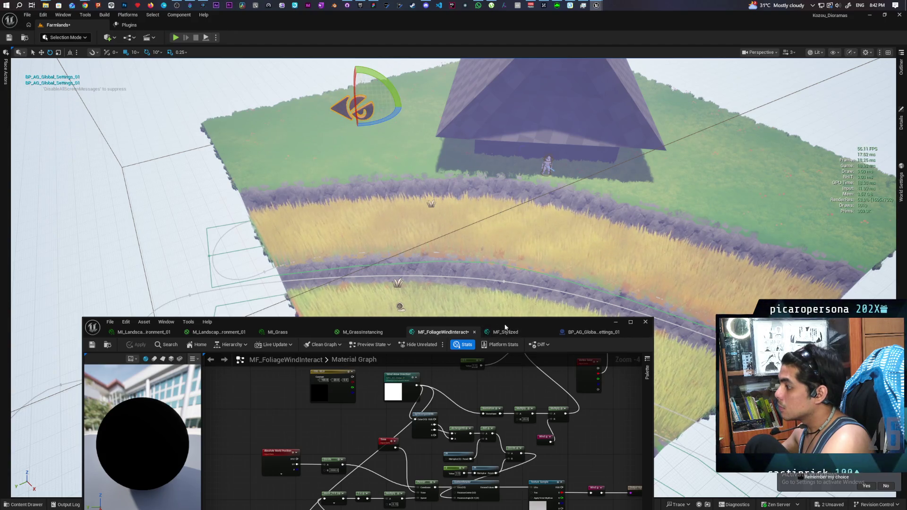
{"action": "left_click_drag", "start_coordinate": [522, 324], "coordinate": [522, 278]}
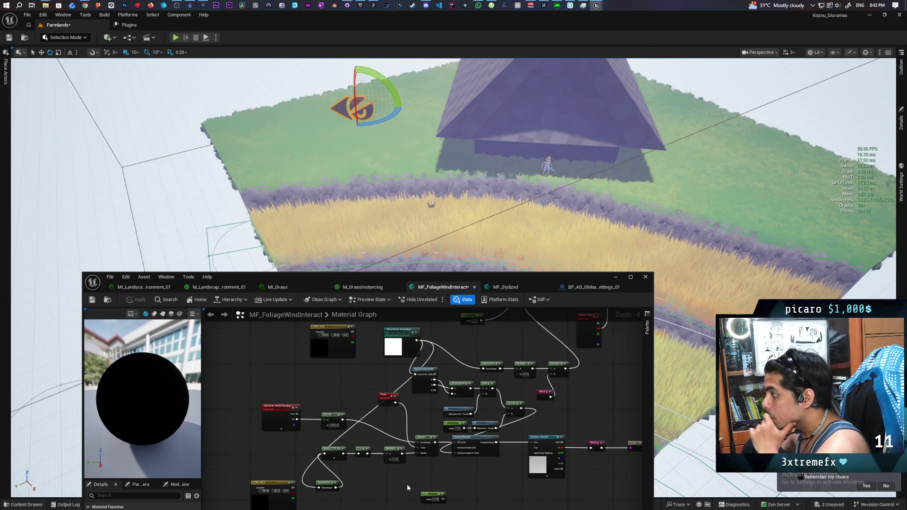
Step: Add an Add node wired from the Divide output beside the 0.25 constant, and apply
{"action": "scroll", "coordinate": [414, 483], "scroll_direction": "up", "scroll_amount": 1}
{"action": "scroll", "coordinate": [414, 483], "scroll_direction": "down", "scroll_amount": 1}
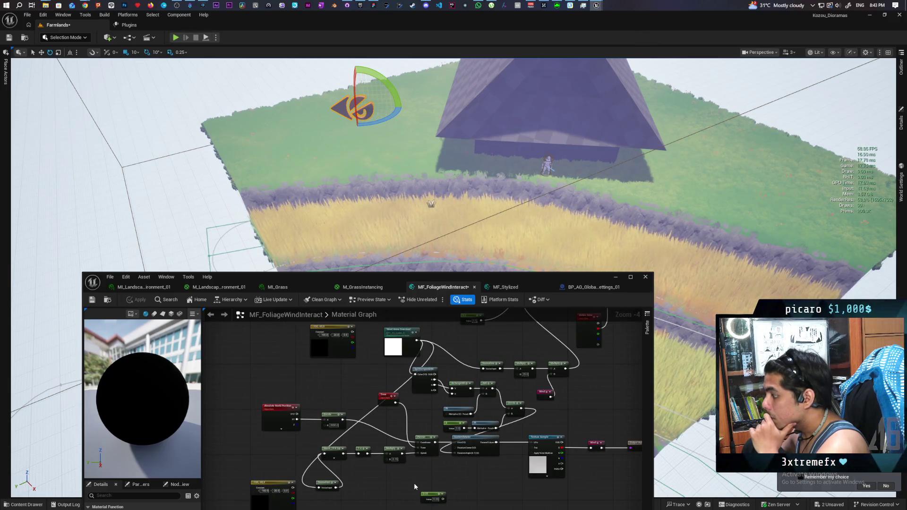
{"action": "scroll", "coordinate": [431, 497], "scroll_direction": "up", "scroll_amount": 1}
{"action": "scroll", "coordinate": [431, 497], "scroll_direction": "down", "scroll_amount": 1}
{"action": "scroll", "coordinate": [431, 497], "scroll_direction": "up", "scroll_amount": 1}
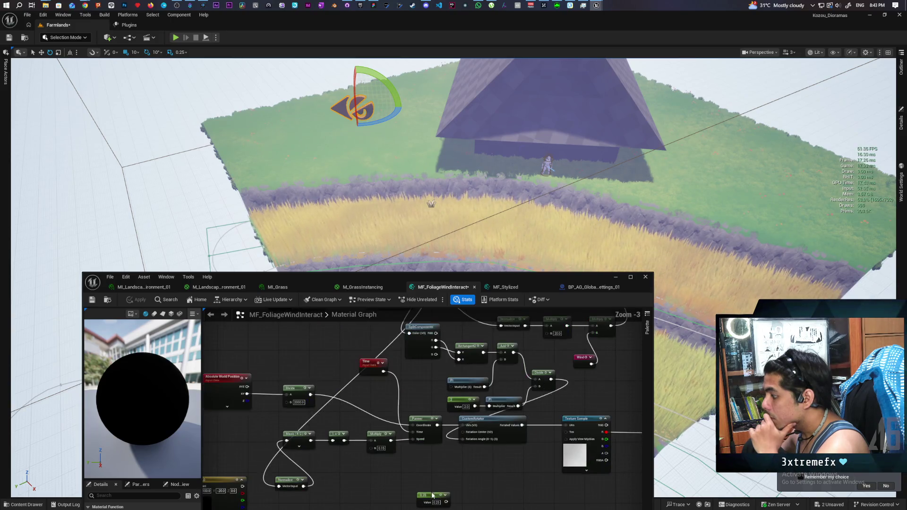
{"action": "left_click_drag", "start_coordinate": [430, 499], "coordinate": [429, 475]}
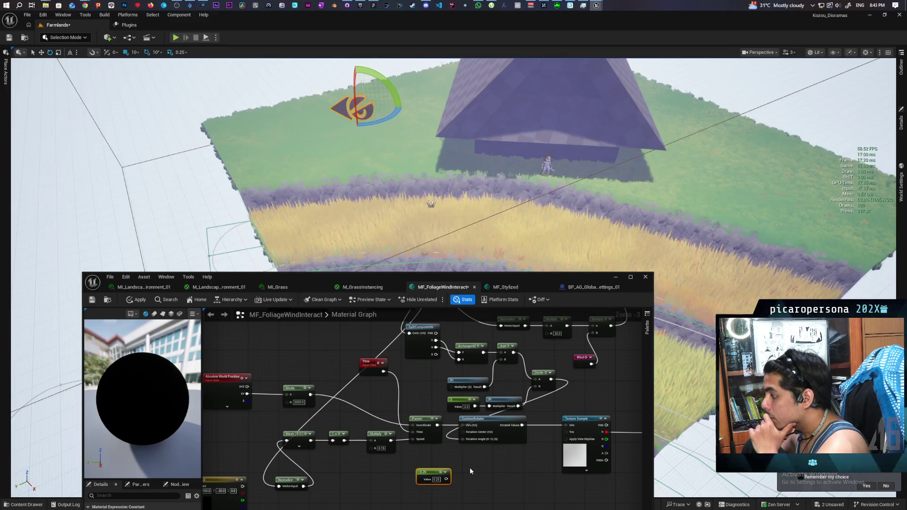
{"action": "mouse_move", "coordinate": [551, 379]}
{"action": "left_mouse_down"}
{"action": "mouse_move", "coordinate": [567, 392]}
{"action": "mouse_move", "coordinate": [437, 461]}
{"action": "left_mouse_up"}
{"action": "type", "text": "add"}
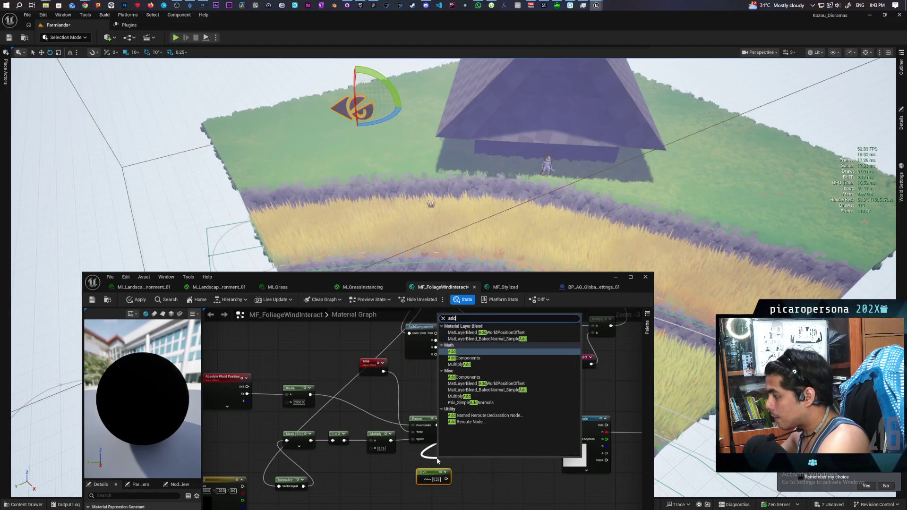
{"action": "key", "text": "Return"}
{"action": "mouse_move", "coordinate": [441, 475]}
{"action": "left_mouse_down"}
{"action": "mouse_move", "coordinate": [422, 482]}
{"action": "mouse_move", "coordinate": [440, 474]}
{"action": "left_mouse_up"}
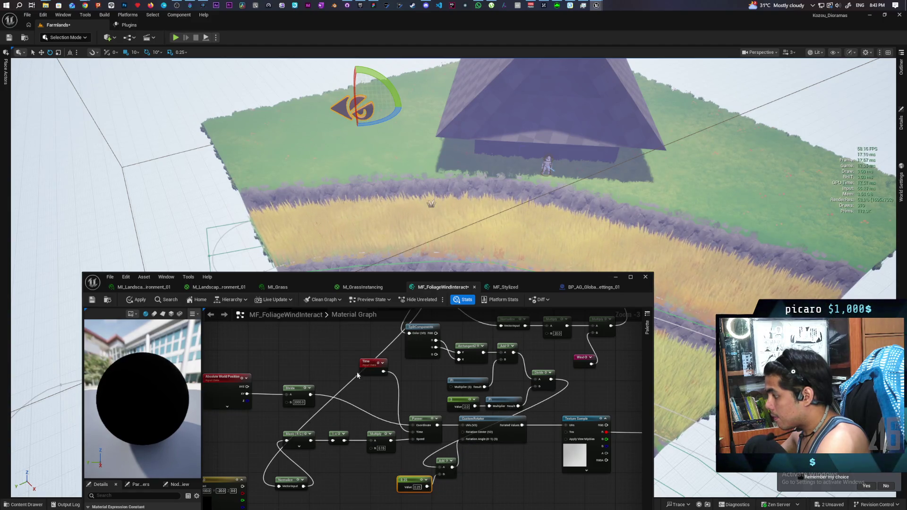
{"action": "left_click", "coordinate": [137, 299]}
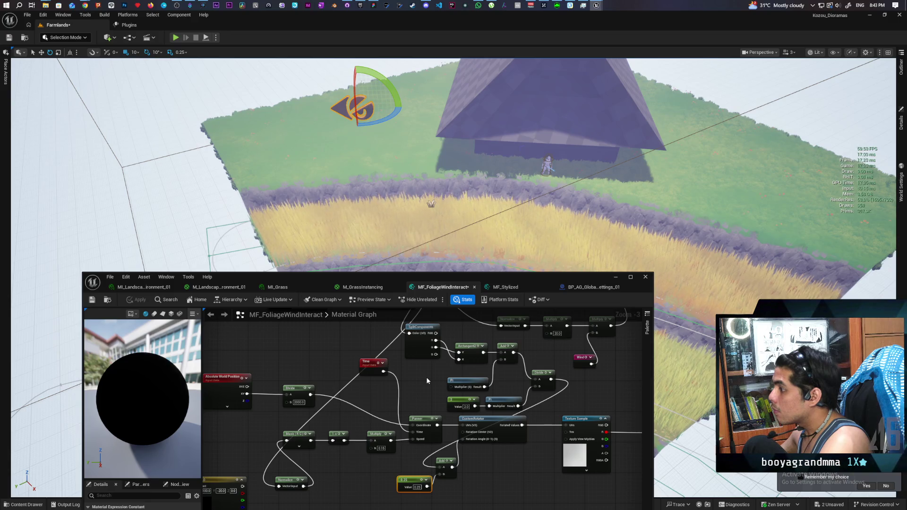
Step: Wire the Divide result into CustomRotator's Rotation Angle and apply
{"action": "scroll", "coordinate": [474, 480], "scroll_direction": "up", "scroll_amount": 2}
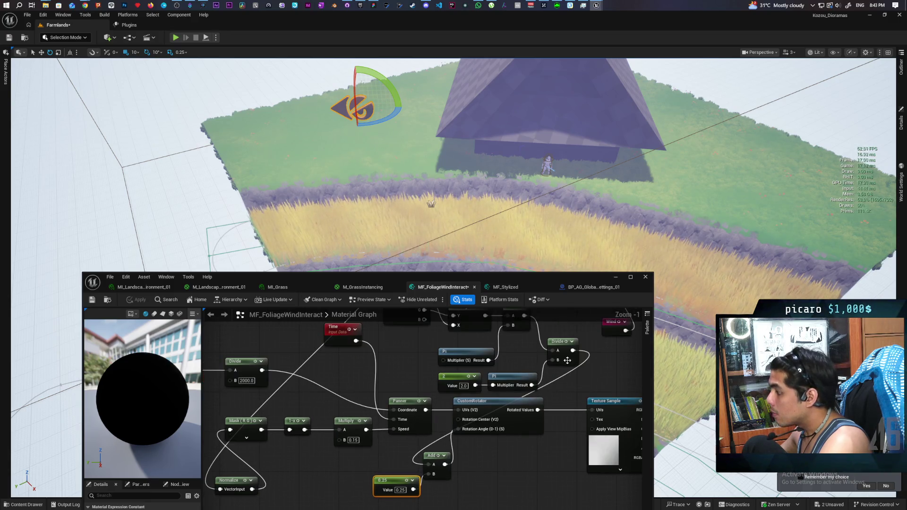
{"action": "left_click_drag", "start_coordinate": [573, 350], "coordinate": [463, 429]}
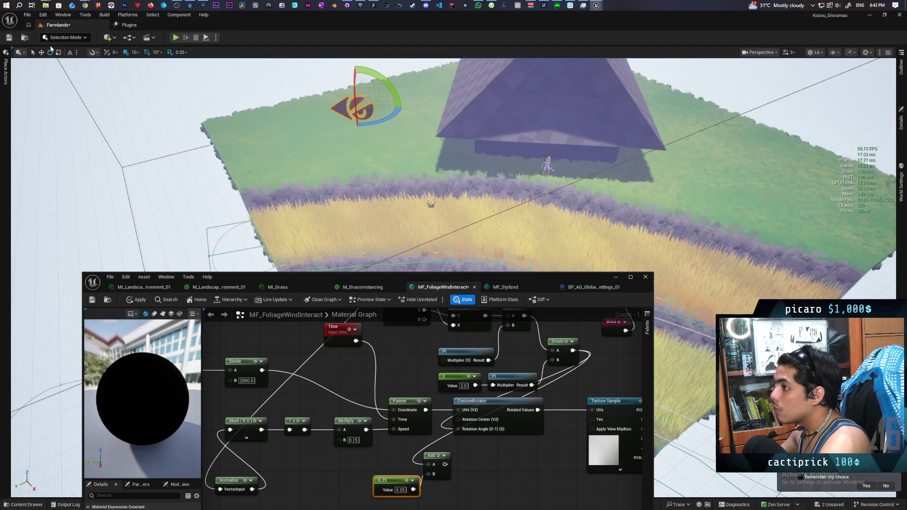
{"action": "left_click", "coordinate": [137, 300]}
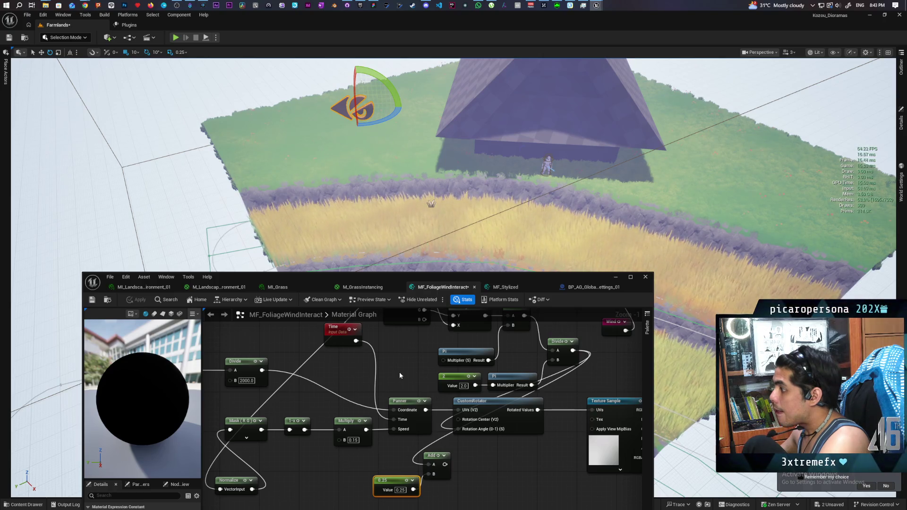
Step: Set the angle constant to -0.25, feed the Add result into Rotation Angle, and apply
{"action": "left_click_drag", "start_coordinate": [456, 486], "coordinate": [455, 454]}
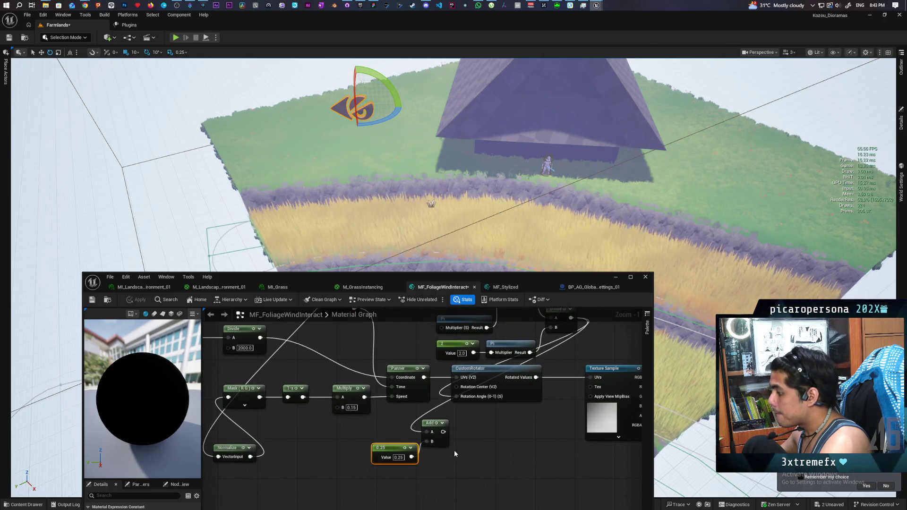
{"action": "left_click", "coordinate": [399, 457]}
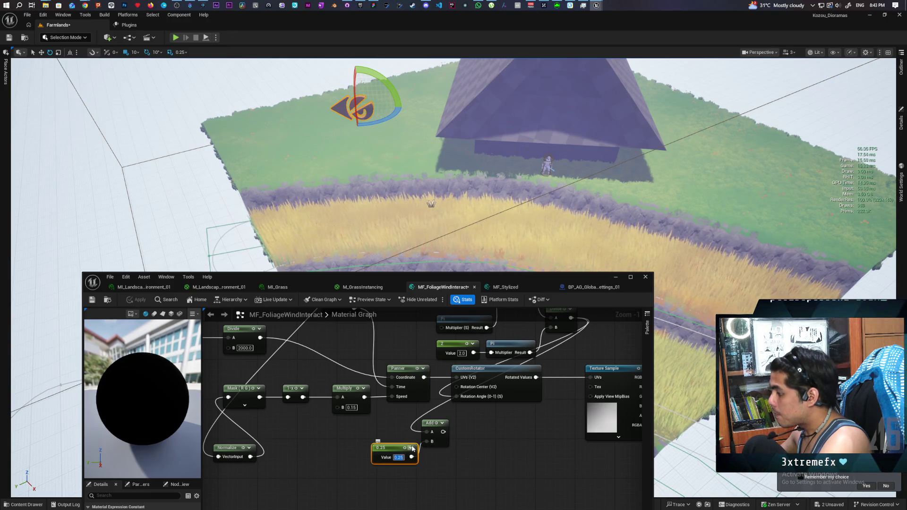
{"action": "type", "text": "-0.25"}
{"action": "key", "text": "Return"}
{"action": "left_click", "coordinate": [481, 446]}
{"action": "left_click_drag", "start_coordinate": [443, 431], "coordinate": [456, 397]}
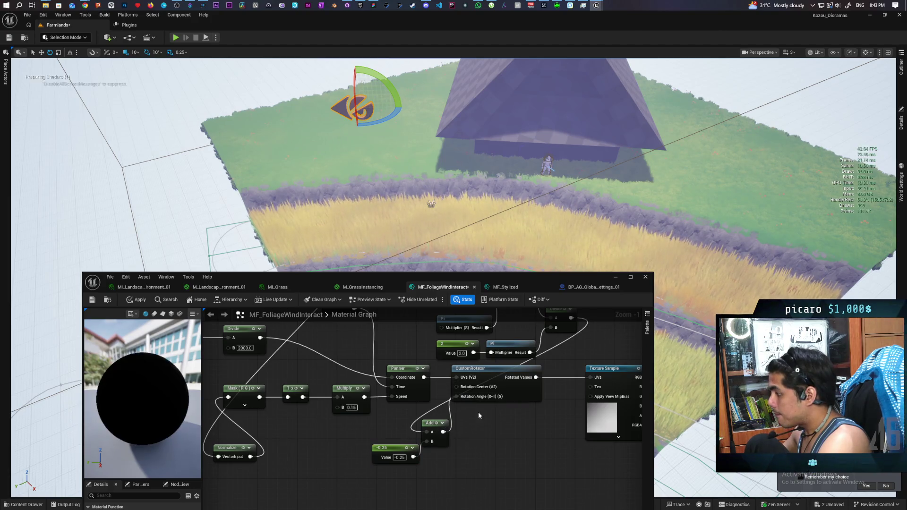
{"action": "left_click", "coordinate": [135, 300]}
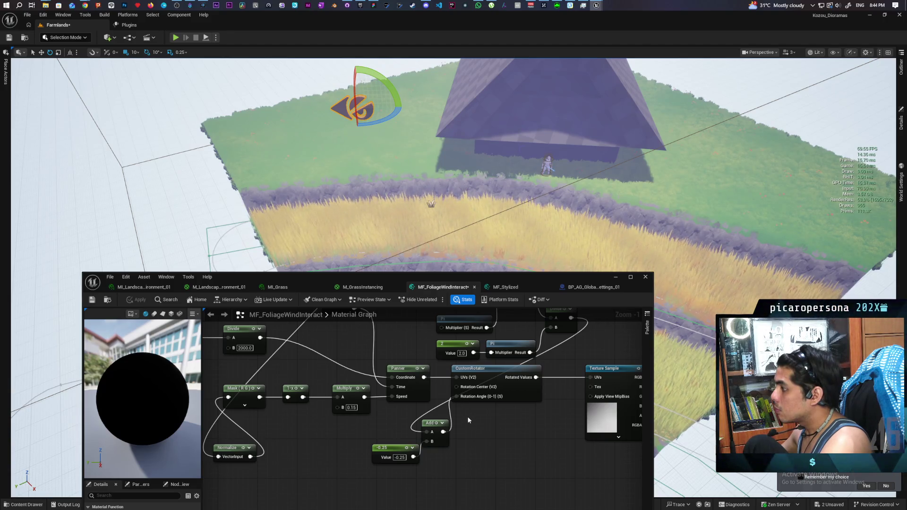
Step: Restore the angle constant to 0.25 and apply
{"action": "mouse_move", "coordinate": [476, 429]}
{"action": "left_mouse_down"}
{"action": "mouse_move", "coordinate": [498, 414]}
{"action": "mouse_move", "coordinate": [495, 434]}
{"action": "left_mouse_up"}
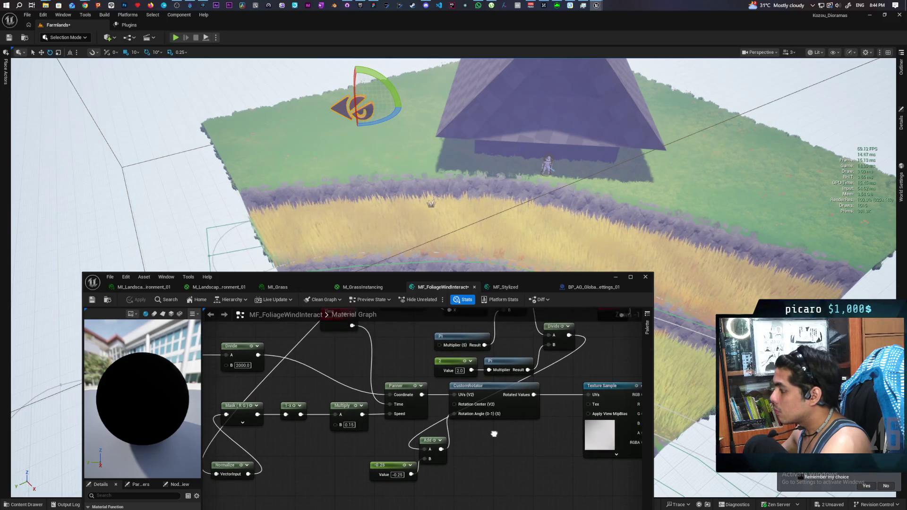
{"action": "left_click", "coordinate": [393, 476]}
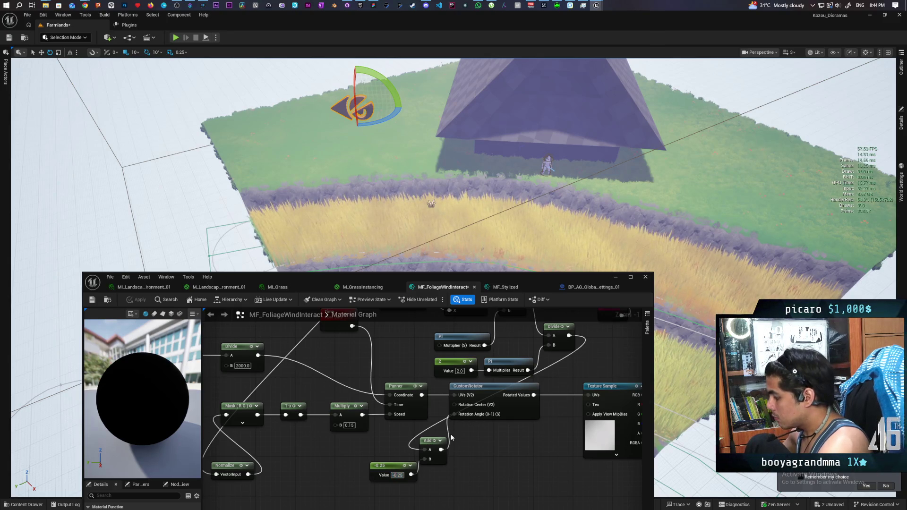
{"action": "type", "text": "0.25"}
{"action": "key", "text": "Return"}
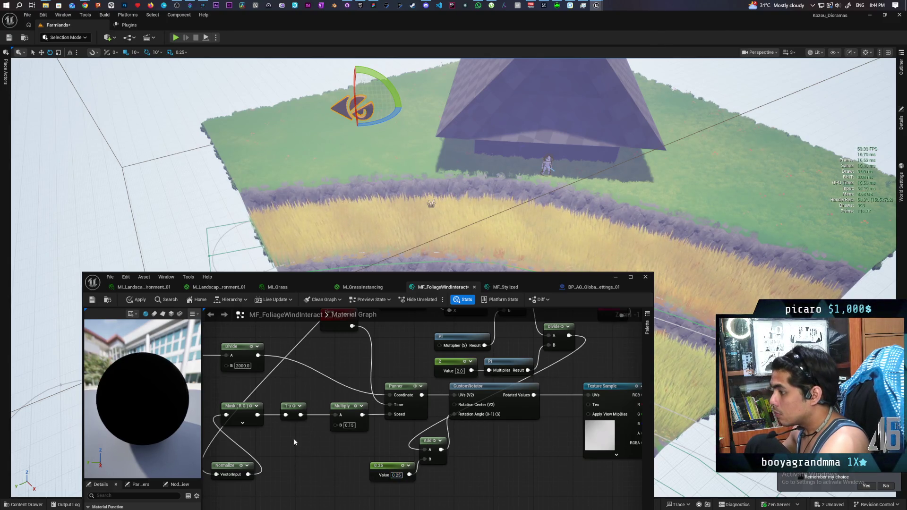
{"action": "left_click", "coordinate": [138, 300]}
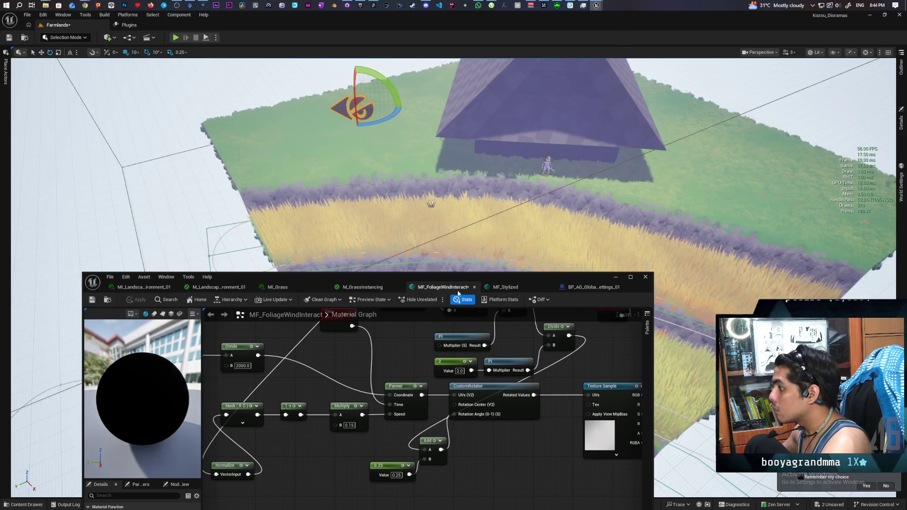
Step: Move the Normalize node left and pan around the graph to inspect the wind direction wiring
{"action": "mouse_move", "coordinate": [330, 468]}
{"action": "left_mouse_down"}
{"action": "mouse_move", "coordinate": [259, 443]}
{"action": "mouse_move", "coordinate": [286, 414]}
{"action": "left_mouse_up"}
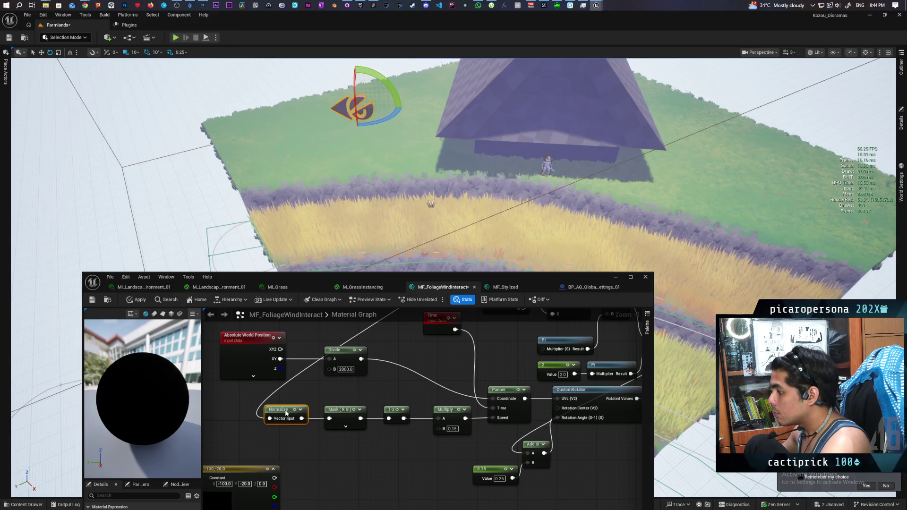
{"action": "left_click", "coordinate": [330, 456]}
{"action": "scroll", "coordinate": [349, 457], "scroll_direction": "down", "scroll_amount": 3}
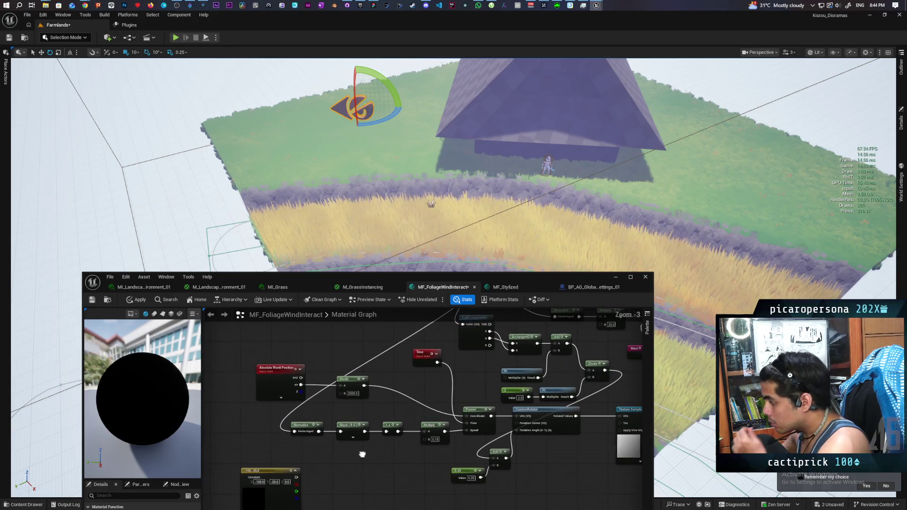
{"action": "scroll", "coordinate": [363, 451], "scroll_direction": "up", "scroll_amount": 1}
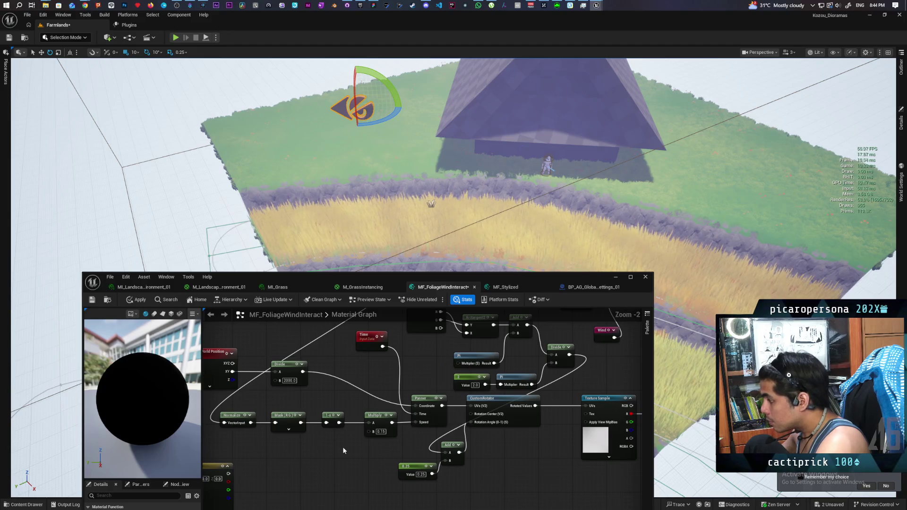
{"action": "left_click_drag", "start_coordinate": [354, 449], "coordinate": [425, 471]}
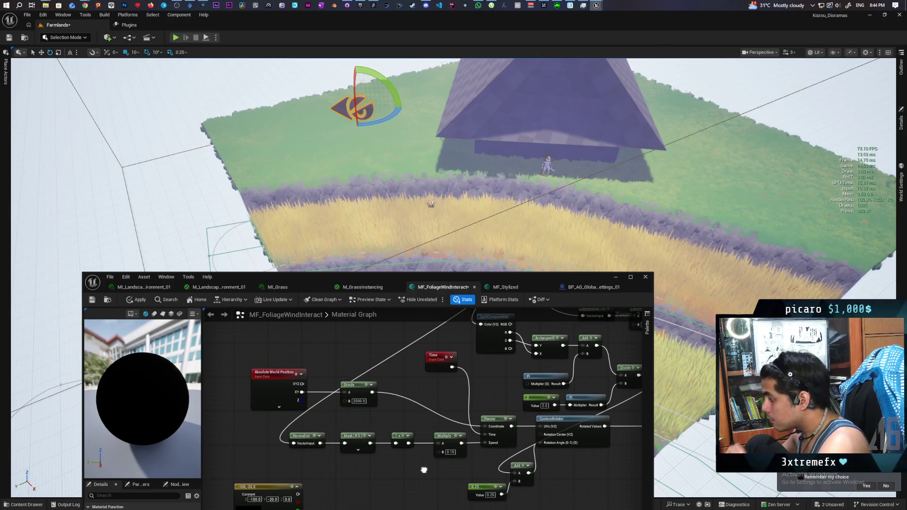
{"action": "mouse_move", "coordinate": [424, 471]}
{"action": "left_mouse_down"}
{"action": "mouse_move", "coordinate": [407, 495]}
{"action": "mouse_move", "coordinate": [388, 490]}
{"action": "mouse_move", "coordinate": [383, 509]}
{"action": "left_mouse_up"}
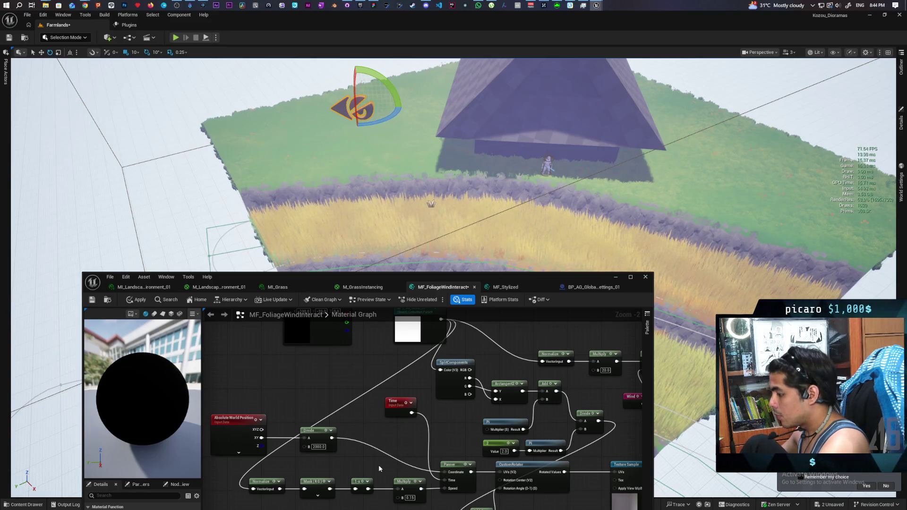
{"action": "mouse_move", "coordinate": [378, 465]}
{"action": "left_mouse_down"}
{"action": "mouse_move", "coordinate": [398, 444]}
{"action": "mouse_move", "coordinate": [403, 470]}
{"action": "mouse_move", "coordinate": [423, 450]}
{"action": "mouse_move", "coordinate": [428, 477]}
{"action": "mouse_move", "coordinate": [371, 475]}
{"action": "left_mouse_up"}
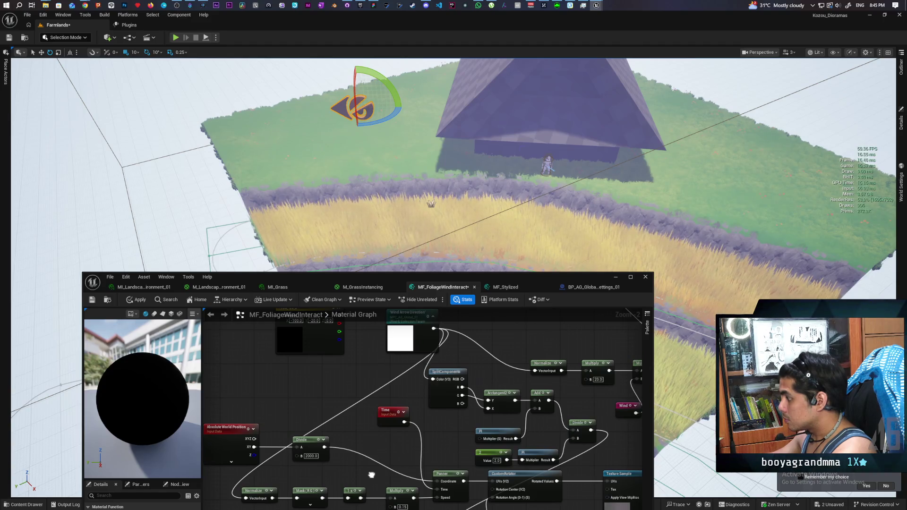
{"action": "mouse_move", "coordinate": [371, 475]}
{"action": "left_mouse_down"}
{"action": "mouse_move", "coordinate": [377, 479]}
{"action": "mouse_move", "coordinate": [387, 452]}
{"action": "left_mouse_up"}
Step: Paste a copy of the CustomRotator before Normalize and wire Wind Arrow Direction into it
{"action": "left_click", "coordinate": [534, 459]}
{"action": "left_click_drag", "start_coordinate": [218, 479], "coordinate": [379, 451]}
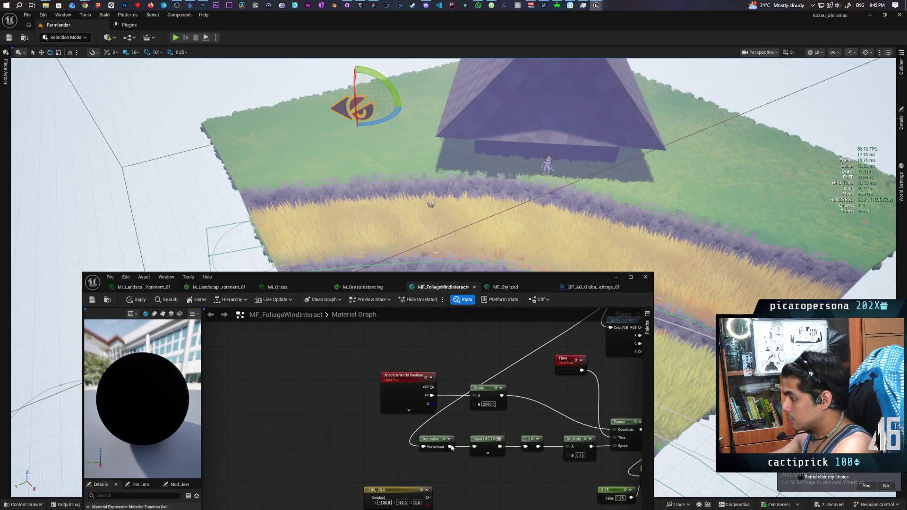
{"action": "key", "text": "ctrl+v"}
{"action": "scroll", "coordinate": [510, 370], "scroll_direction": "down", "scroll_amount": 1}
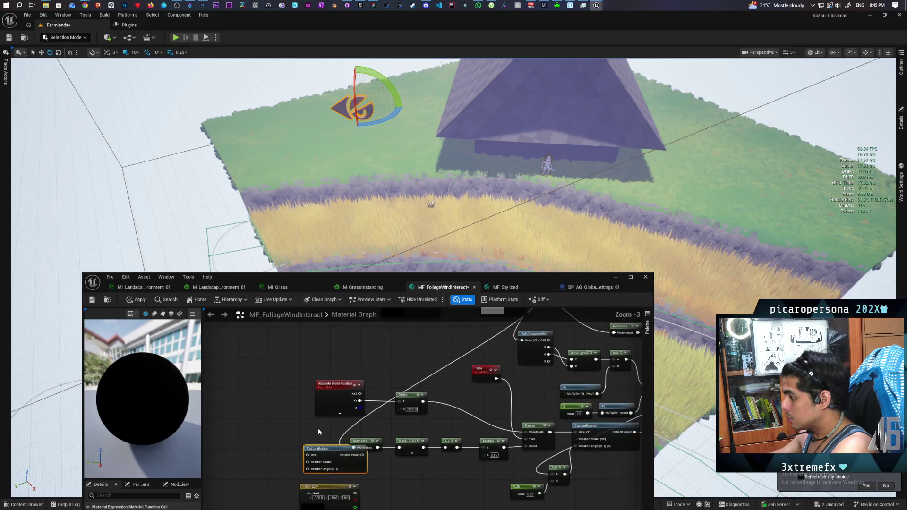
{"action": "mouse_move", "coordinate": [520, 330]}
{"action": "left_mouse_down"}
{"action": "mouse_move", "coordinate": [305, 491]}
{"action": "mouse_move", "coordinate": [364, 409]}
{"action": "mouse_move", "coordinate": [288, 395]}
{"action": "left_mouse_up"}
Step: Connect the 0.25 constant to the new rotator's Rotation Angle and apply
{"action": "left_click", "coordinate": [495, 441]}
{"action": "mouse_move", "coordinate": [495, 441]}
{"action": "left_mouse_down"}
{"action": "mouse_move", "coordinate": [310, 420]}
{"action": "mouse_move", "coordinate": [327, 399]}
{"action": "left_mouse_up"}
{"action": "scroll", "coordinate": [326, 422], "scroll_direction": "up", "scroll_amount": 3}
{"action": "mouse_move", "coordinate": [410, 383]}
{"action": "left_mouse_down"}
{"action": "mouse_move", "coordinate": [345, 416]}
{"action": "mouse_move", "coordinate": [376, 416]}
{"action": "left_mouse_up"}
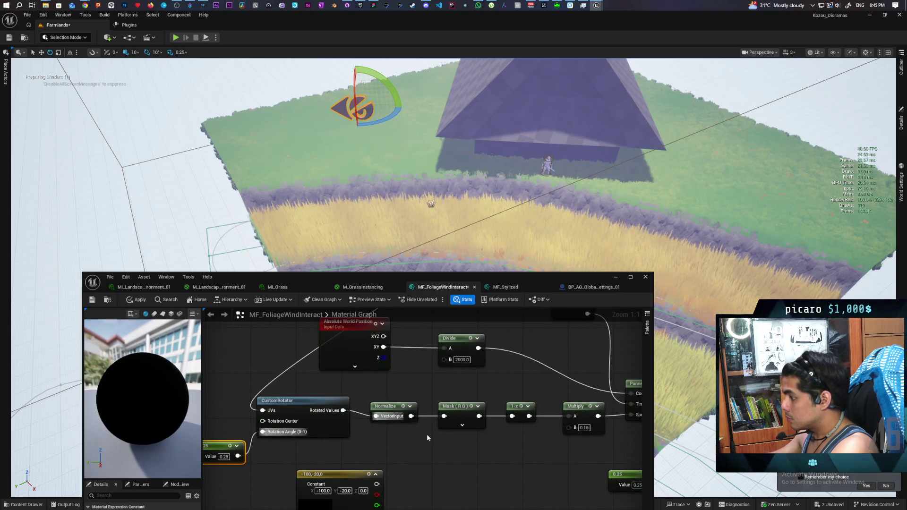
{"action": "scroll", "coordinate": [390, 450], "scroll_direction": "down", "scroll_amount": 2}
{"action": "left_click", "coordinate": [136, 300]}
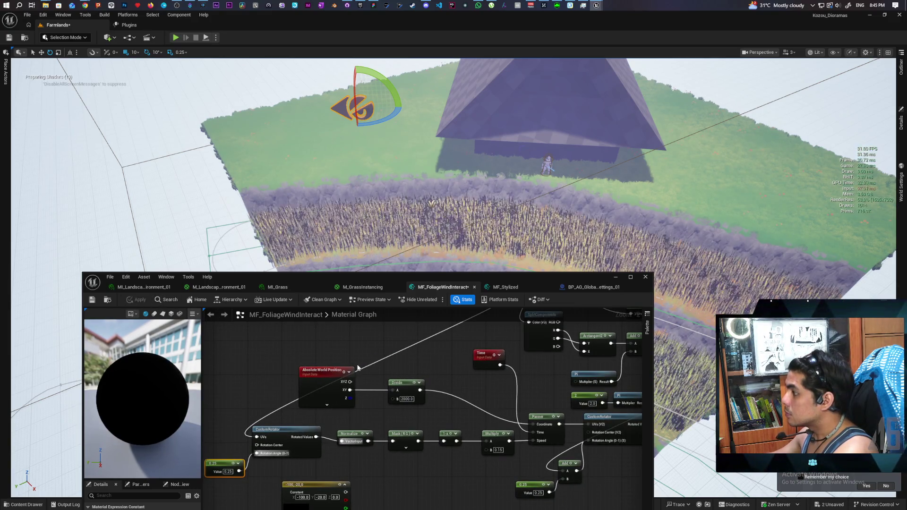
{"action": "left_click_drag", "start_coordinate": [357, 376], "coordinate": [429, 368]}
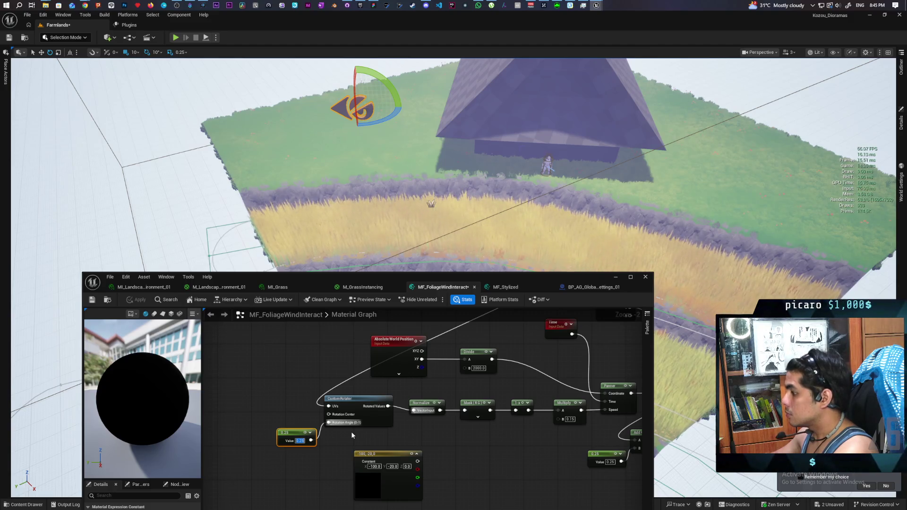
Step: Set the wind angle constant to 0.75 and apply
{"action": "key", "text": "Return"}
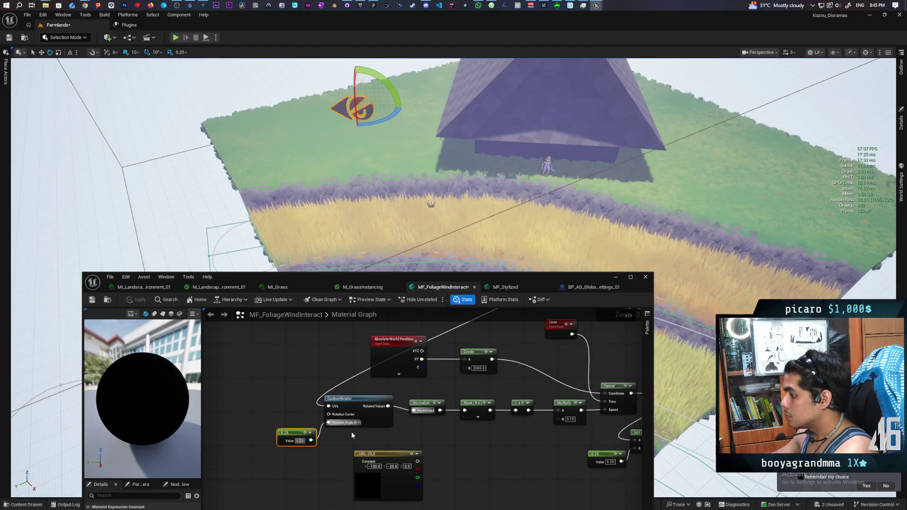
{"action": "type", "text": "0.75"}
{"action": "key", "text": "Return"}
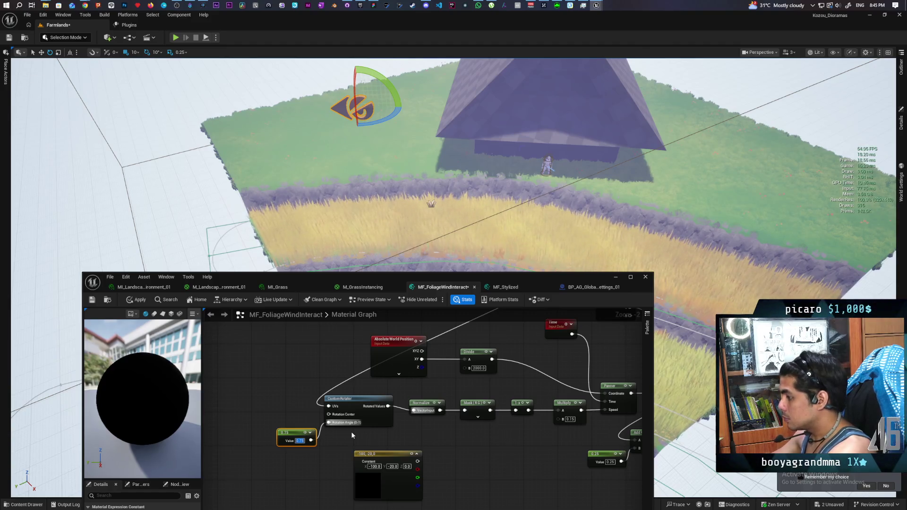
{"action": "left_click", "coordinate": [137, 300]}
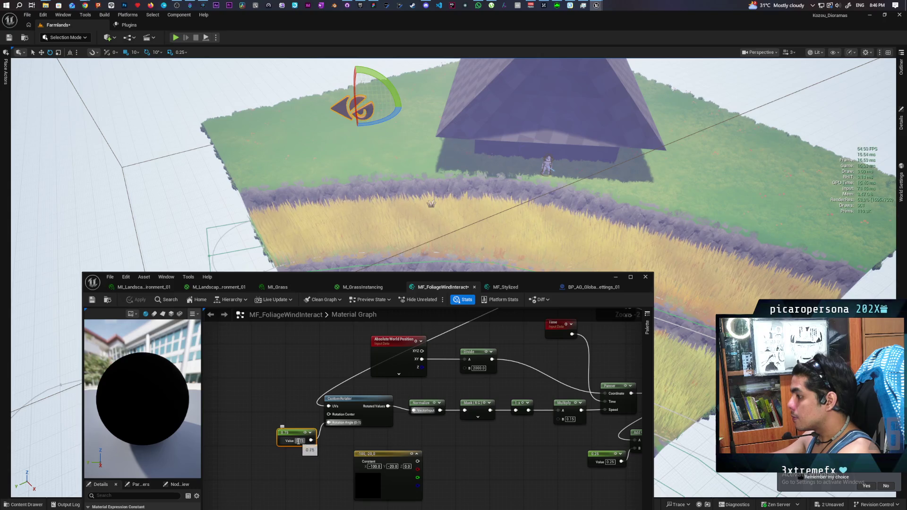
Step: Set the wind angle constant to 1 and apply, then to 0 and apply
{"action": "type", "text": "1"}
{"action": "key", "text": "Return"}
{"action": "left_click", "coordinate": [307, 414]}
{"action": "left_click", "coordinate": [138, 302]}
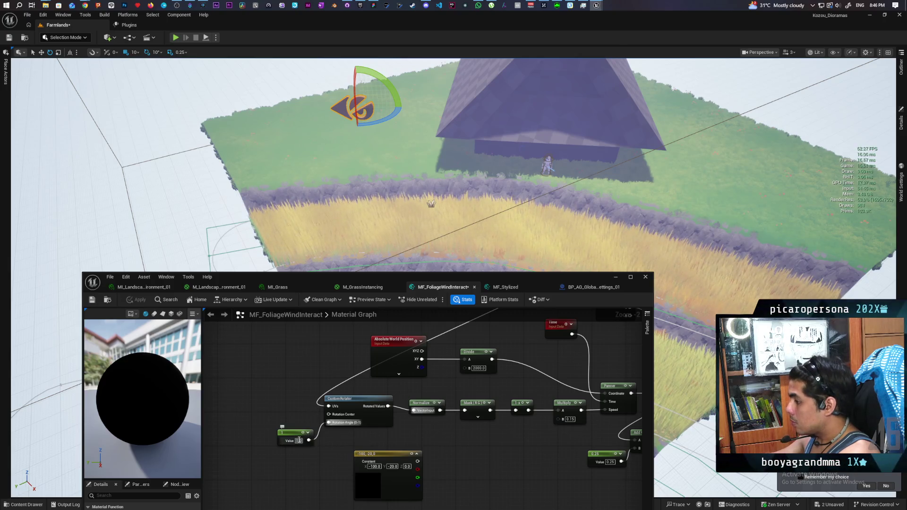
{"action": "key", "text": "Return"}
{"action": "left_click", "coordinate": [136, 300]}
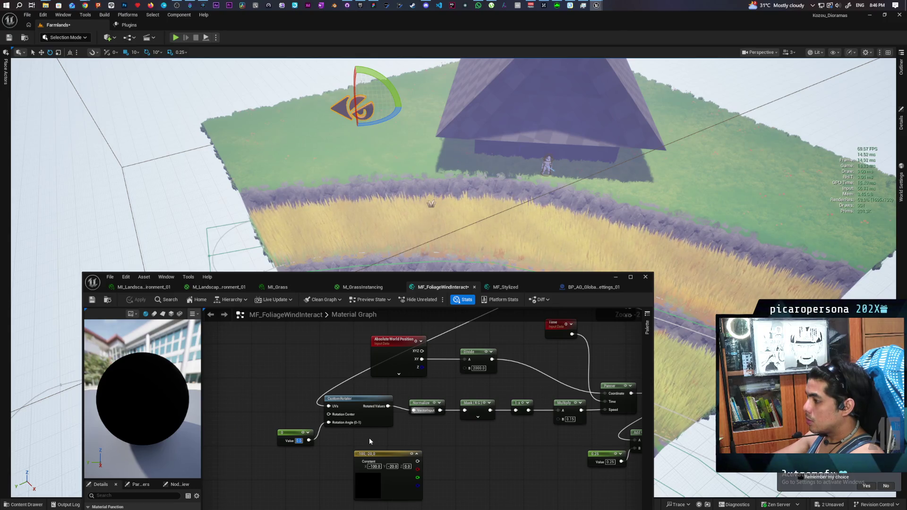
Step: Restore the wind angle constant to 0.25, apply it, and move the camera close over the grass
{"action": "key", "text": "Return"}
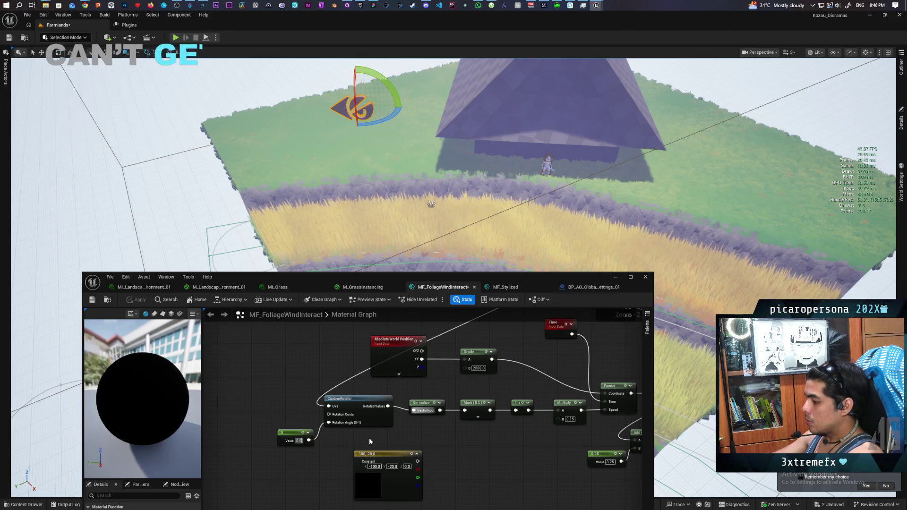
{"action": "key", "text": "ctrl+z"}
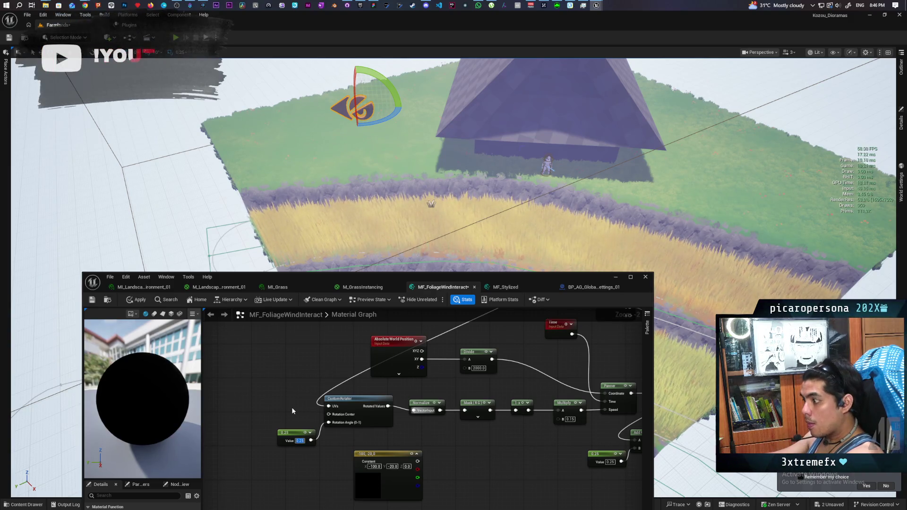
{"action": "key", "text": "Return"}
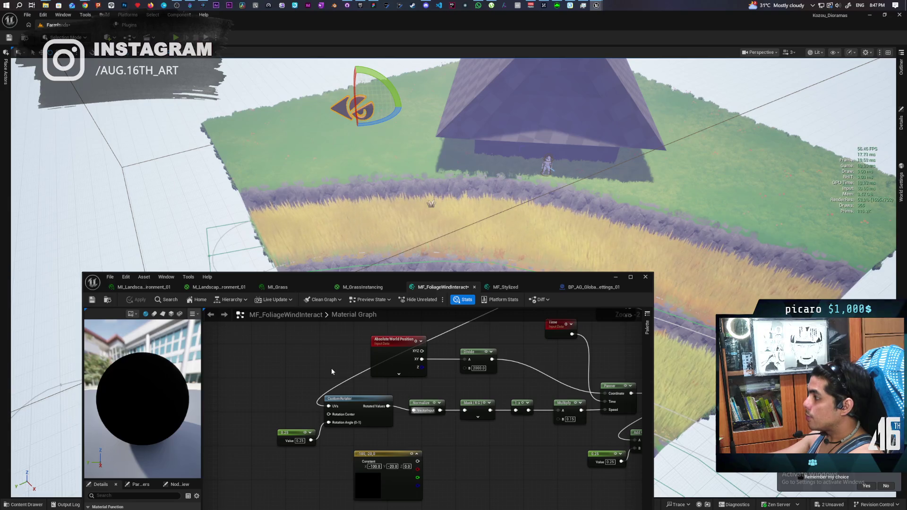
{"action": "mouse_move", "coordinate": [331, 212]}
{"action": "left_mouse_down"}
{"action": "mouse_move", "coordinate": [330, 109]}
{"action": "mouse_move", "coordinate": [364, 120]}
{"action": "mouse_move", "coordinate": [380, 112]}
{"action": "left_mouse_up"}
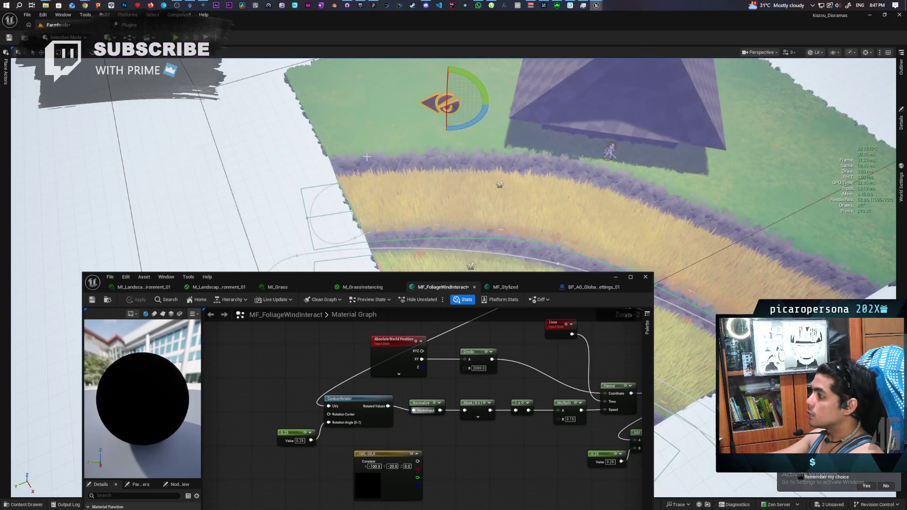